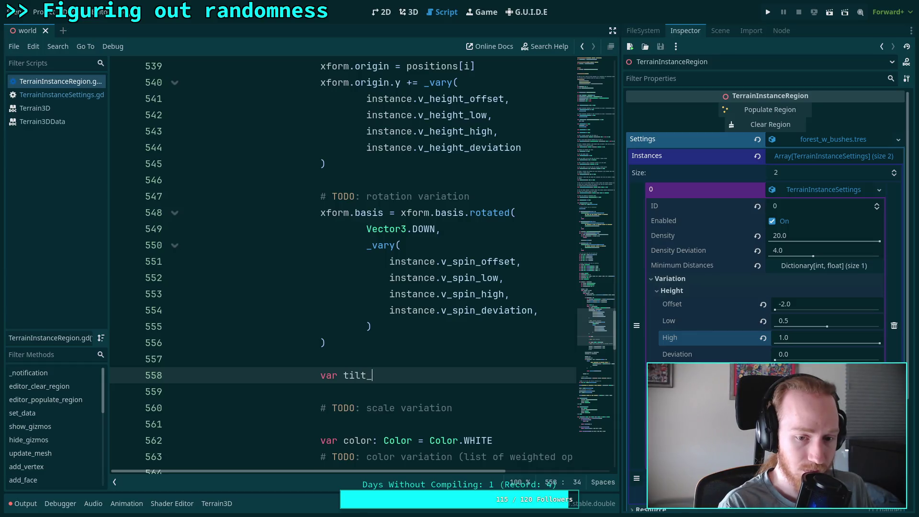
Declare var tilt_basis: Basis = Basis.IDENTITY below the rotation block.
type("basis")
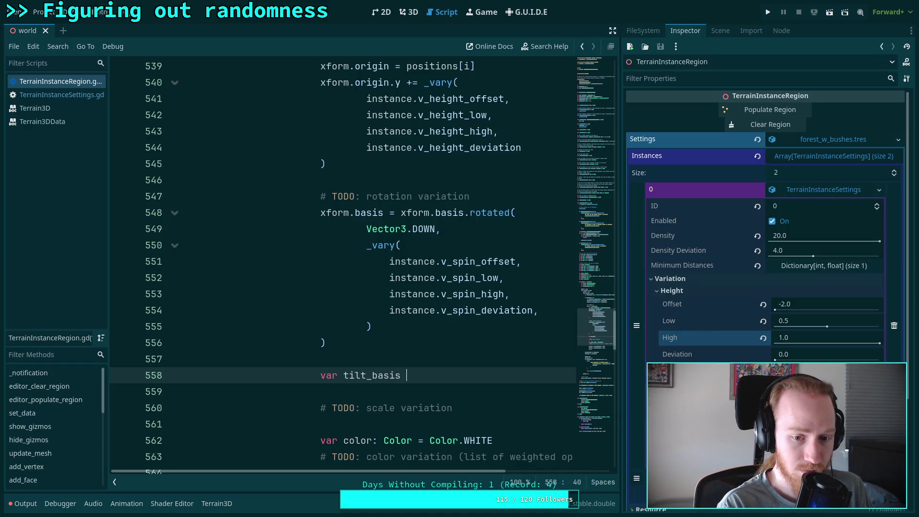
type(": Ba")
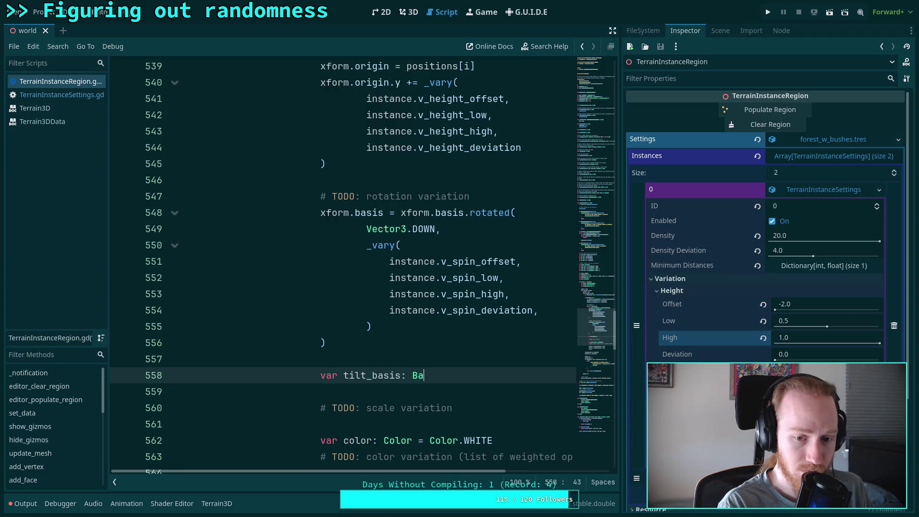
type("sis = Bas")
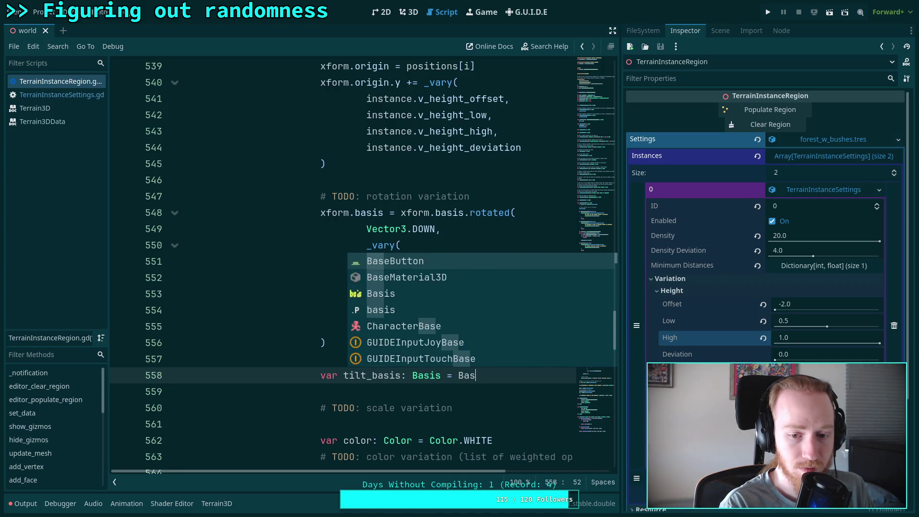
type("is.ID")
key("Return")
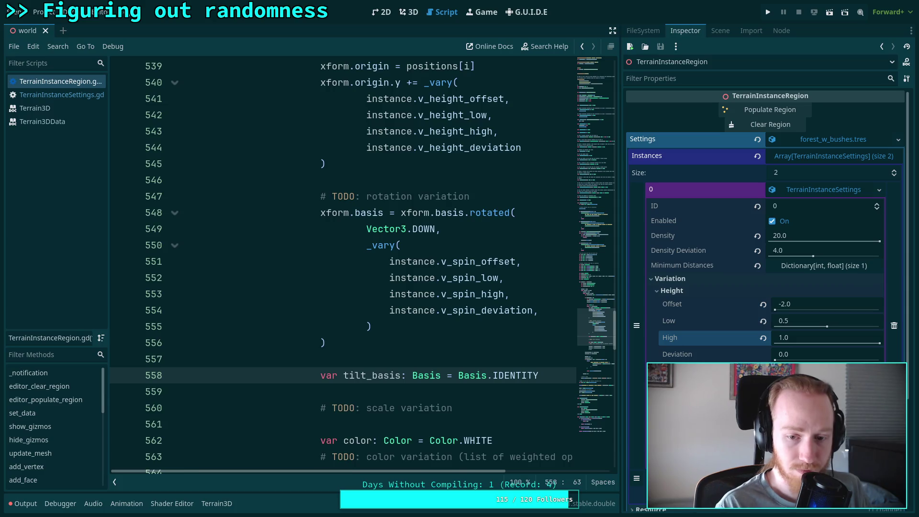
key("Return")
Start the assignment tilt_basis = tilt_basis.rotated() on the next line.
type("tilt")
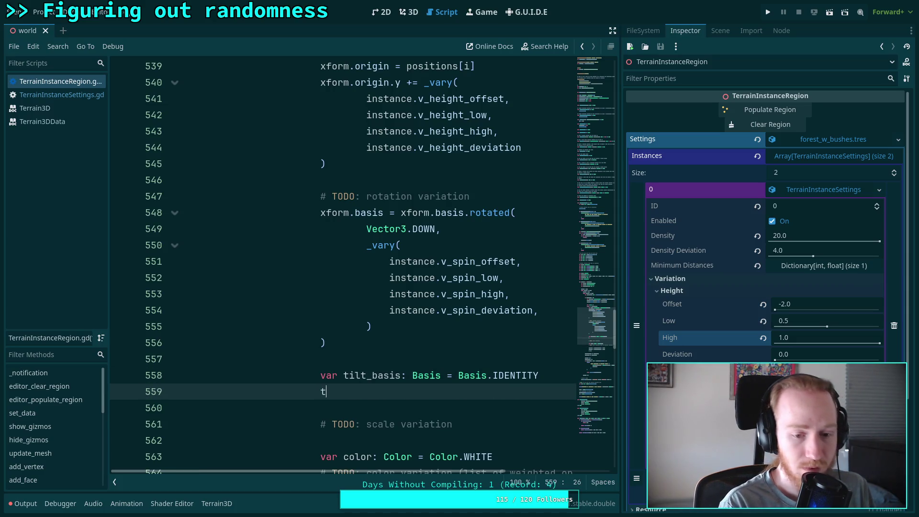
key("Return")
type(".")
key("BackSpace")
key("ctrl+space")
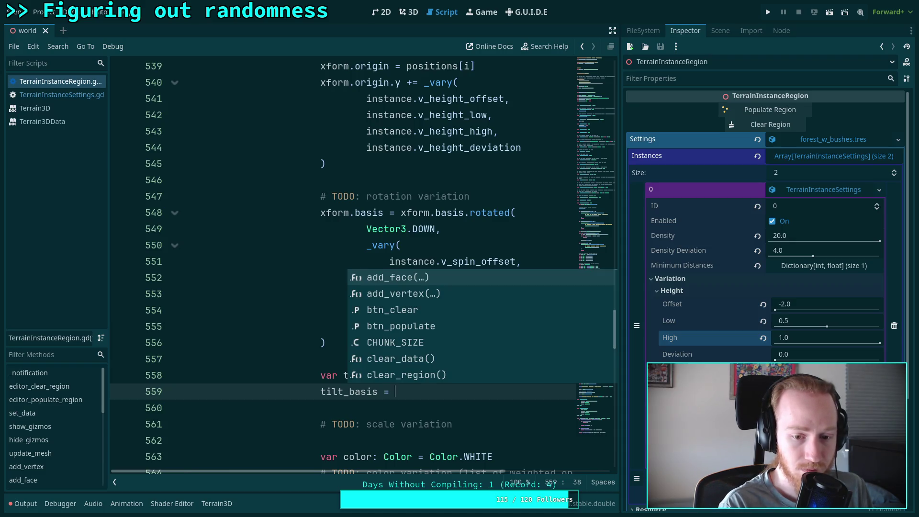
type("til")
key("Return")
type(".rot")
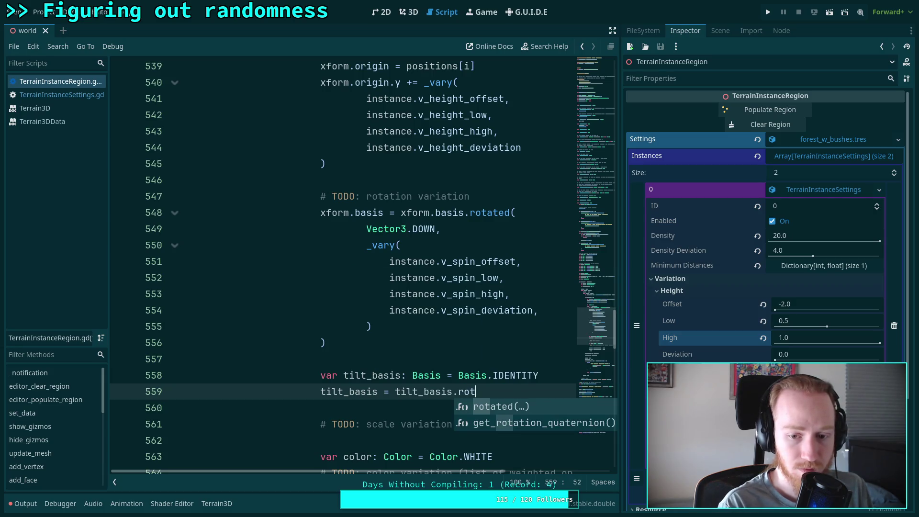
key("Return")
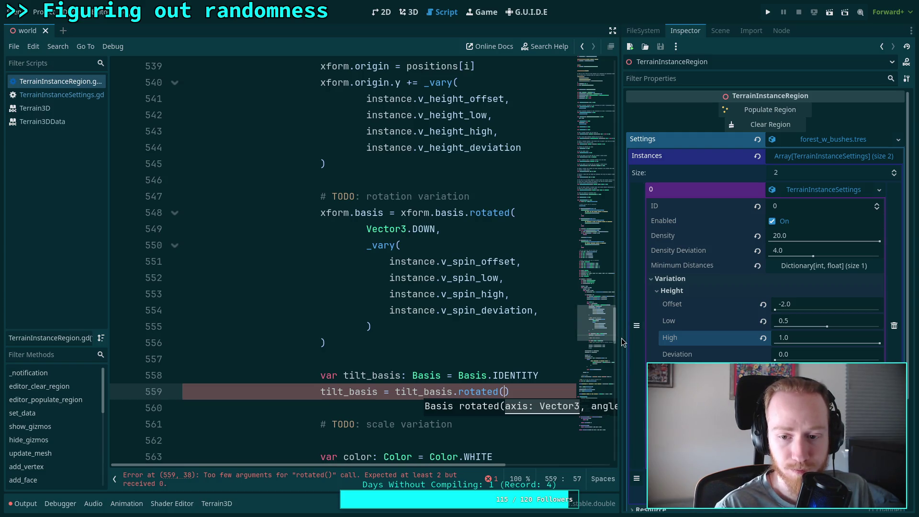
Widen the code editor and insert a blank line above tilt_basis for the tilt amount.
left_click_drag(619, 338, 643, 338)
scroll(490, 389, "right", 5)
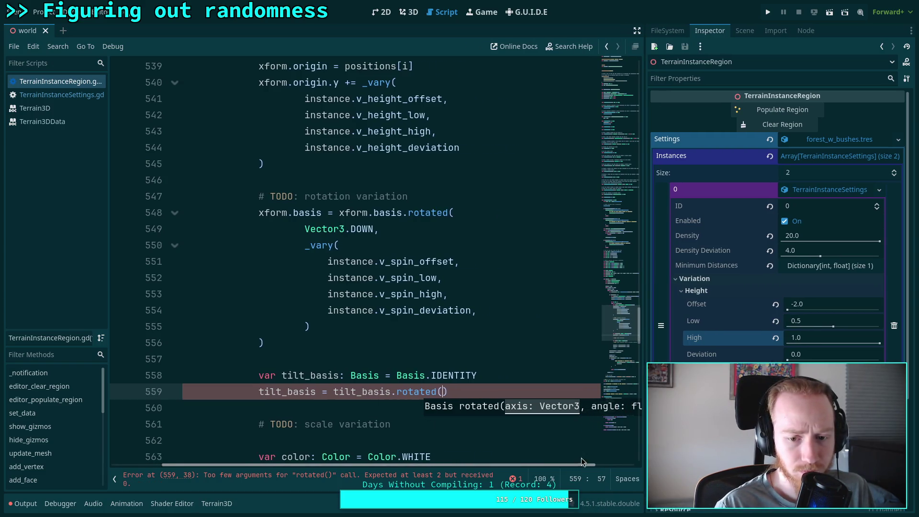
left_click(497, 359)
key("Return")
Add var tilt_amount: float = _vary( and paste in the four v_spin arguments.
type("var tu")
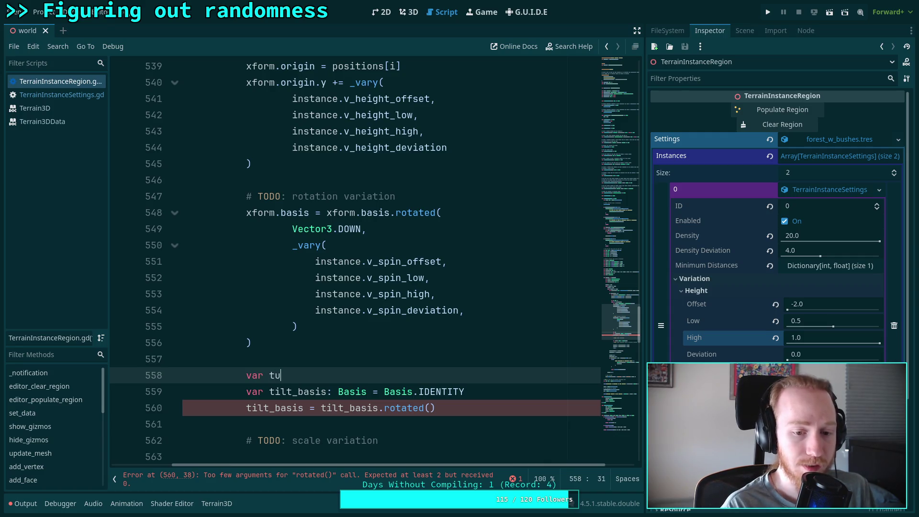
key("BackSpace")
type("ilt_amount: float = _v")
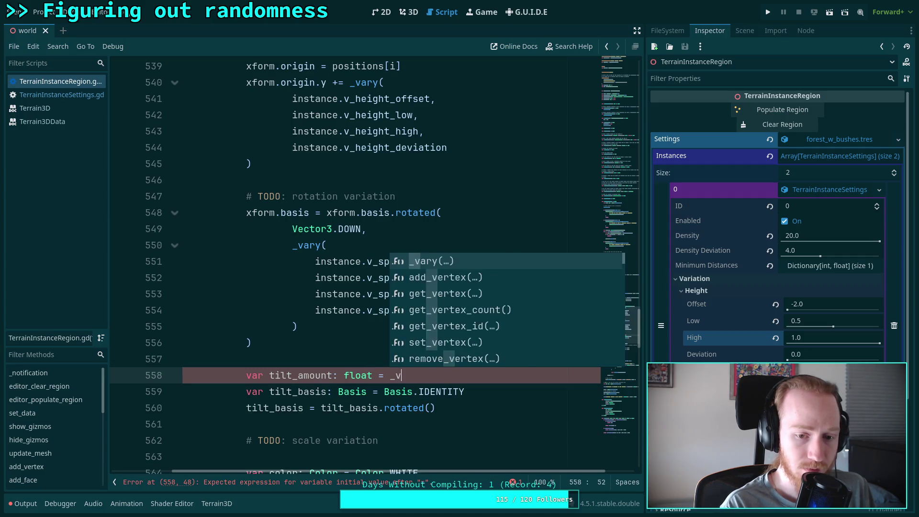
type("ar")
key("Return")
key("Return")
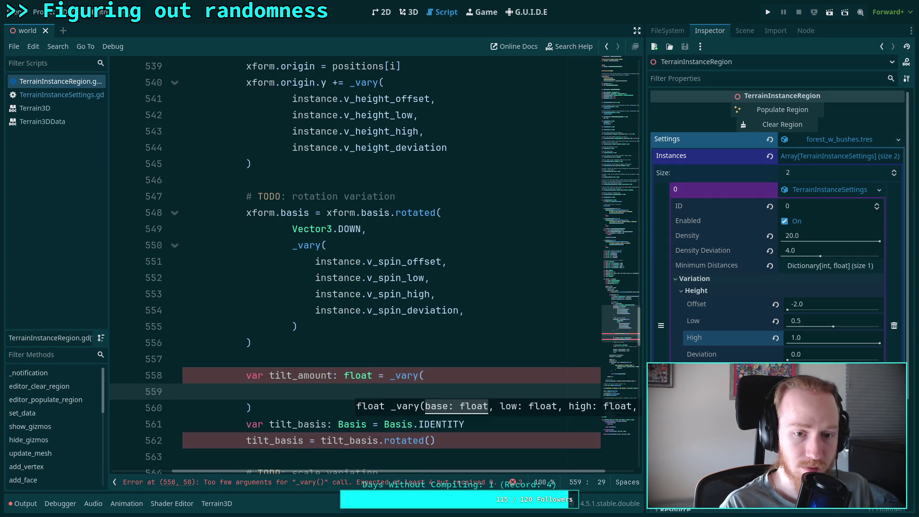
mouse_move(314, 261)
left_mouse_down()
mouse_move(465, 310)
mouse_move(315, 261)
left_mouse_up()
key("ctrl+c")
left_click(479, 308)
key("BackSpace")
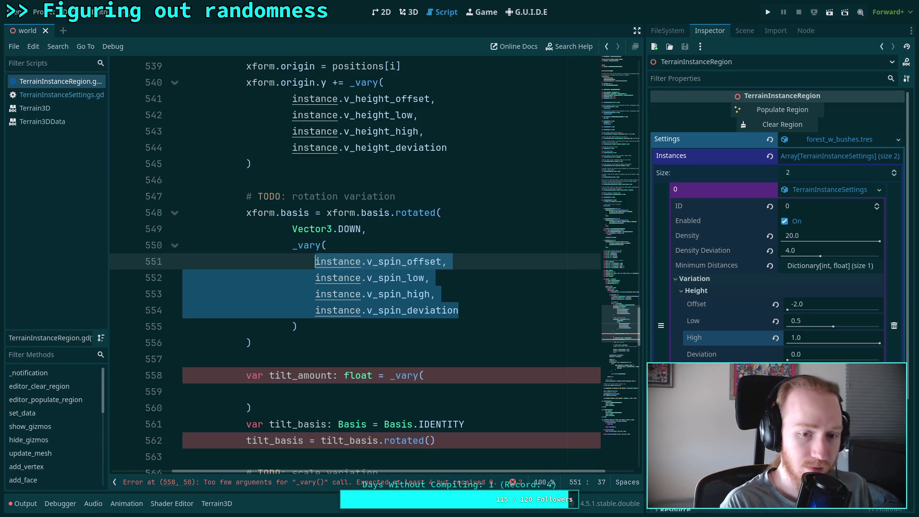
left_click(252, 391)
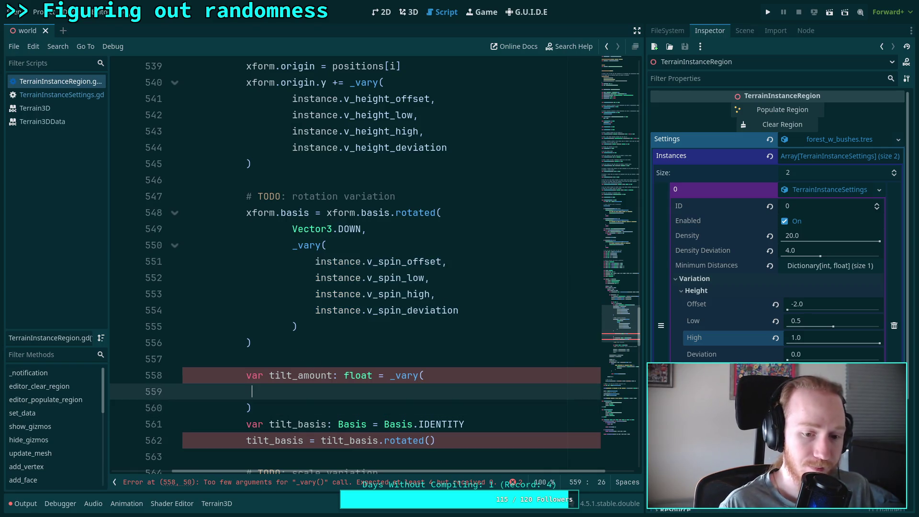
key("ctrl+v")
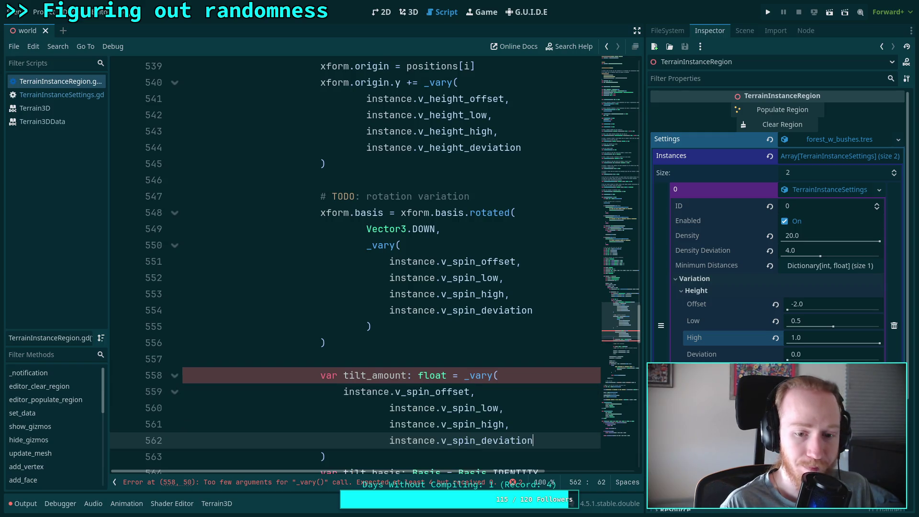
Fix the pasted arguments' indentation and rename spin to tilt in each v_tilt setting.
scroll(364, 287, "down", 2)
left_click(344, 294)
key("Tab")
left_click_drag(395, 309, 412, 343)
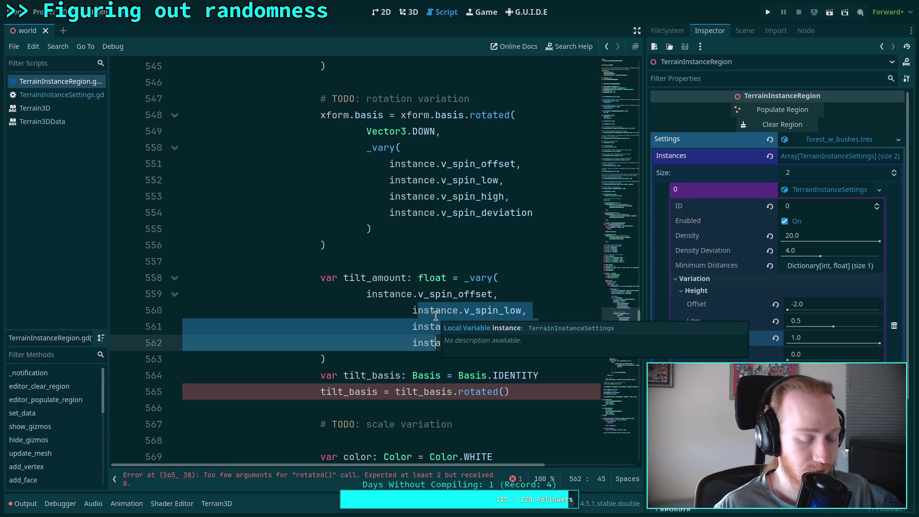
key("shift+Tab")
left_click_drag(429, 294, 450, 294)
type("tilt")
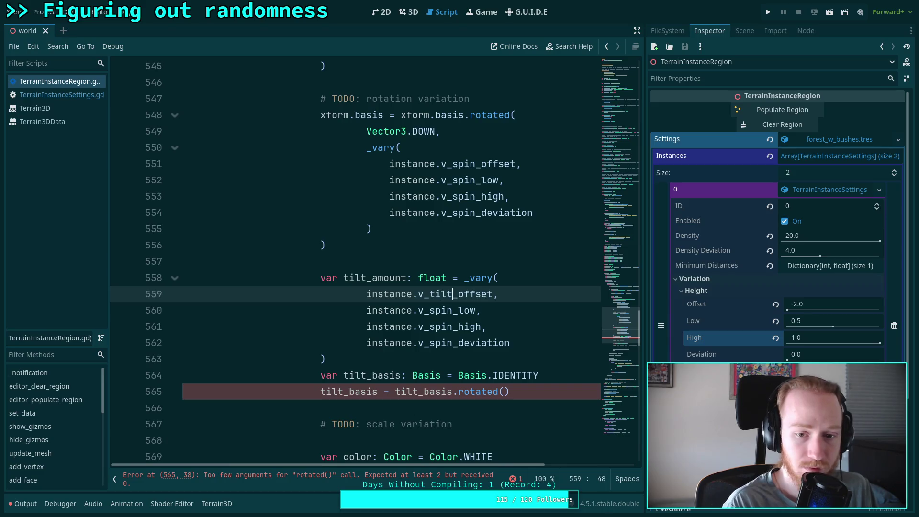
mouse_move(430, 294)
left_mouse_down()
mouse_move(452, 294)
mouse_move(441, 310)
mouse_move(452, 310)
mouse_move(435, 326)
mouse_move(452, 327)
mouse_move(450, 341)
left_mouse_up()
key("ctrl+c")
key("ctrl+v")
key("ctrl+v")
key("ctrl+v")
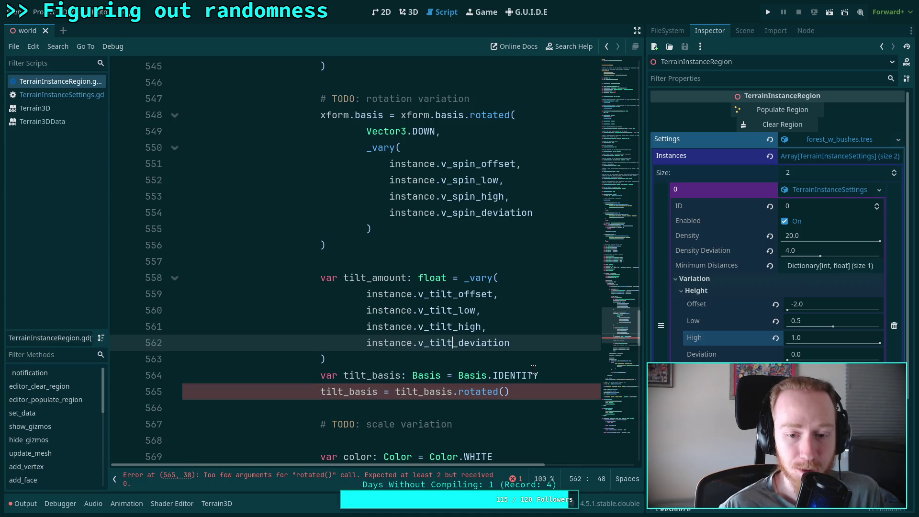
left_click(534, 371)
left_click(540, 361)
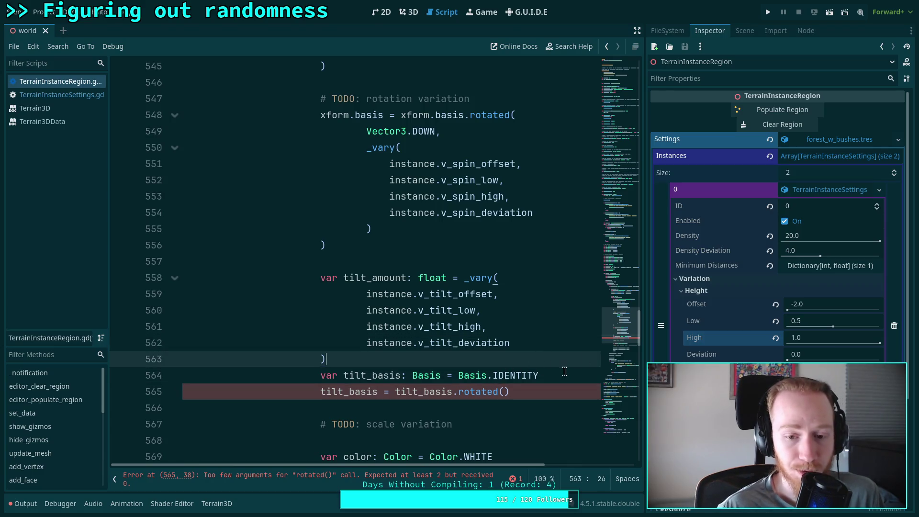
key("Return")
Add 'if not is_zero_approx(tilt_amount):' and indent both tilt_basis lines beneath it.
type("tilt_")
key("ctrl+BackSpace")
type("not is_")
type("z")
key("Return")
type("tilt_amount")
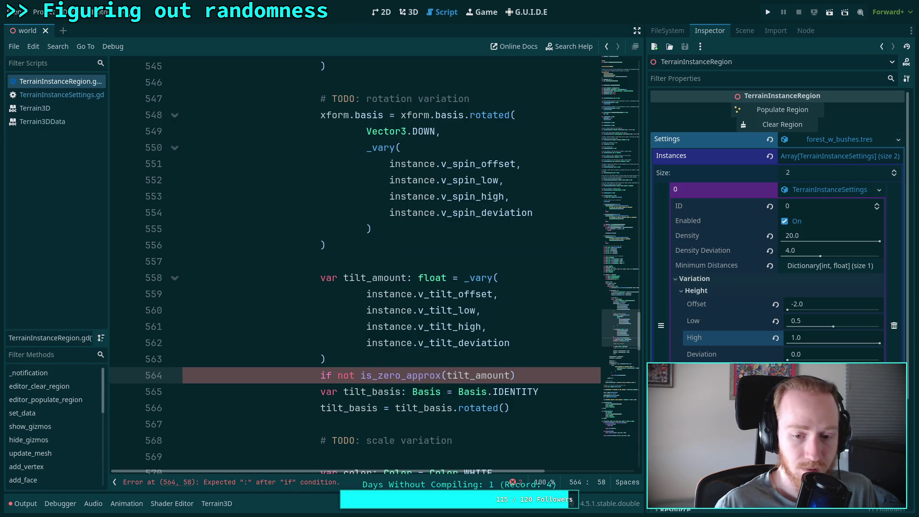
type("):")
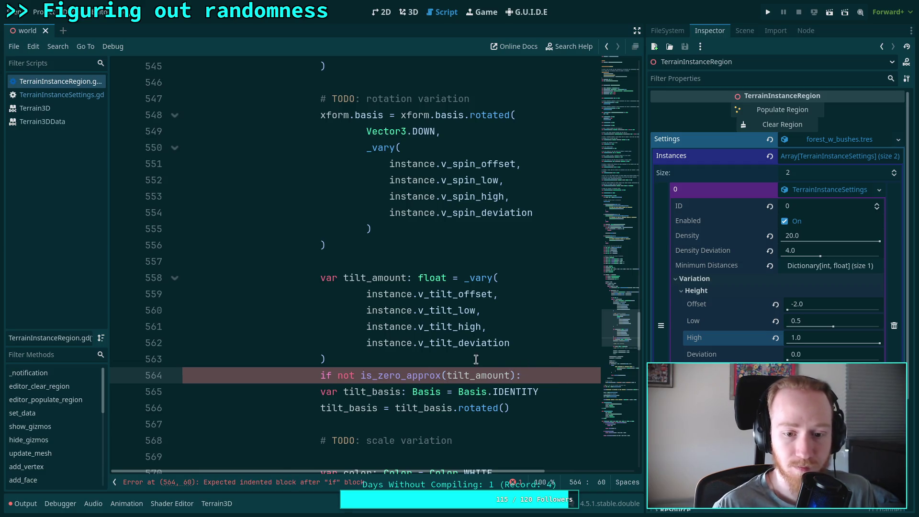
left_click_drag(322, 392, 484, 408)
key("Tab")
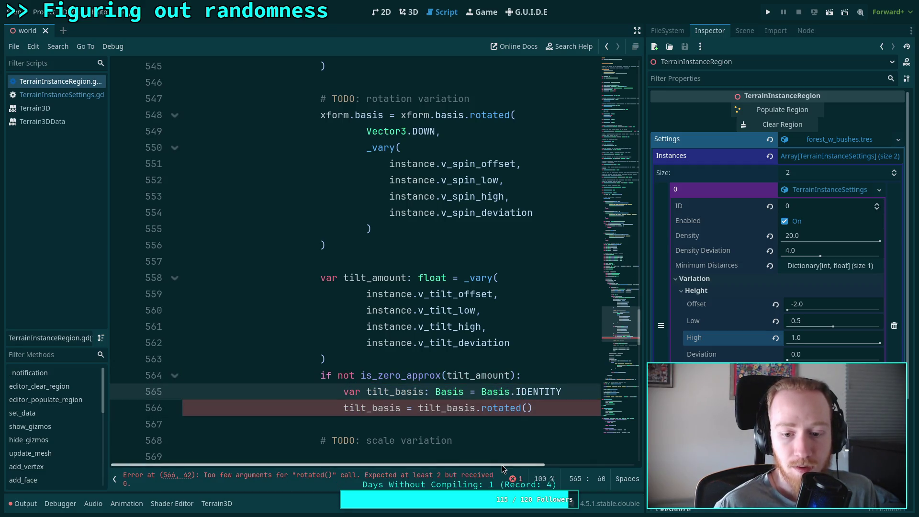
scroll(502, 469, "right", 3)
scroll(509, 385, "down", 1)
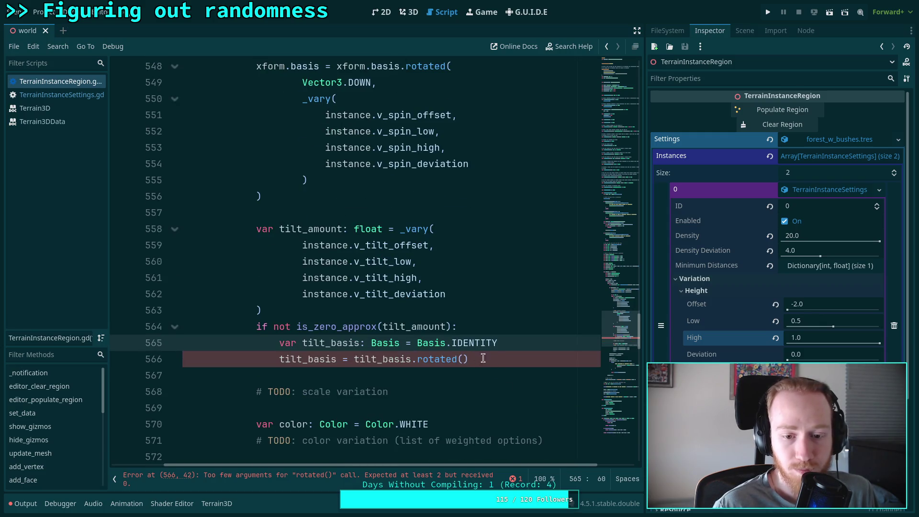
left_click(493, 358)
key("Left")
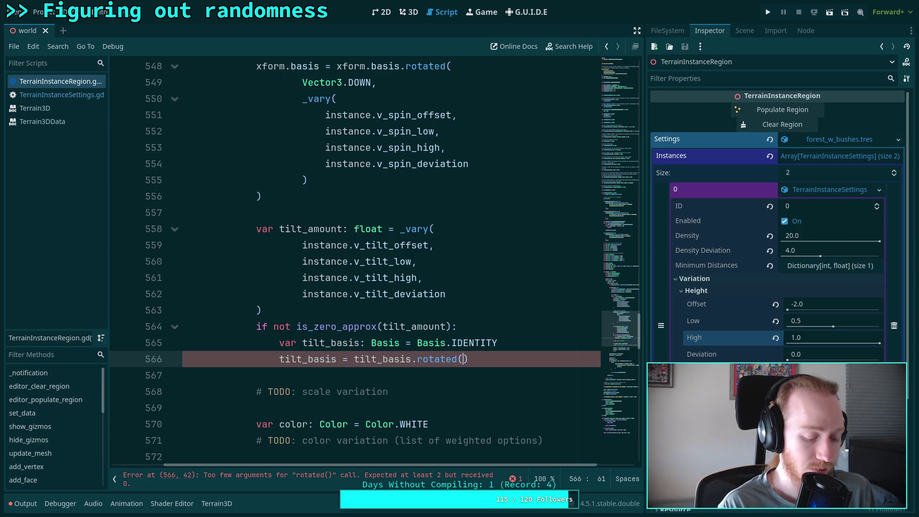
Complete the call as rotated(Vector3.UP, randf_range(0, TAU)) and widen the code editor.
type("Ax")
key("BackSpace")
key("BackSpace")
type("Vector3.UP,")
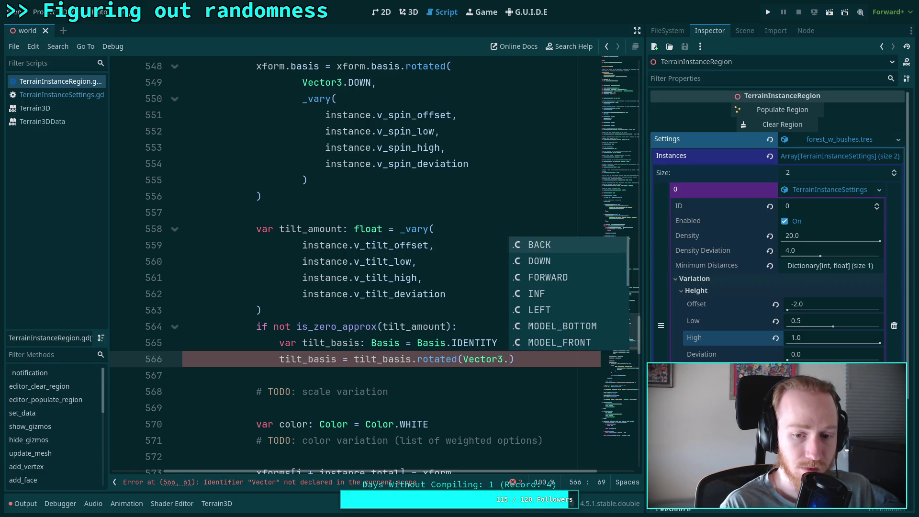
type(" rad")
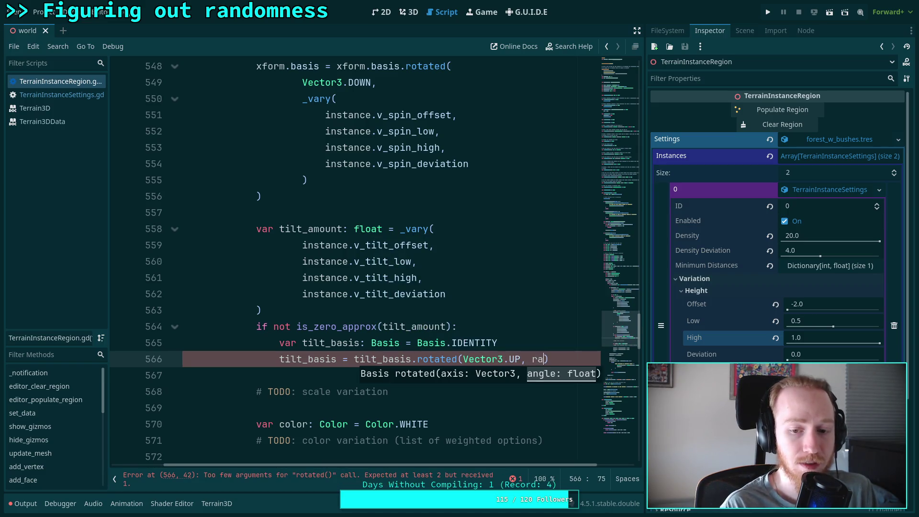
type("nd")
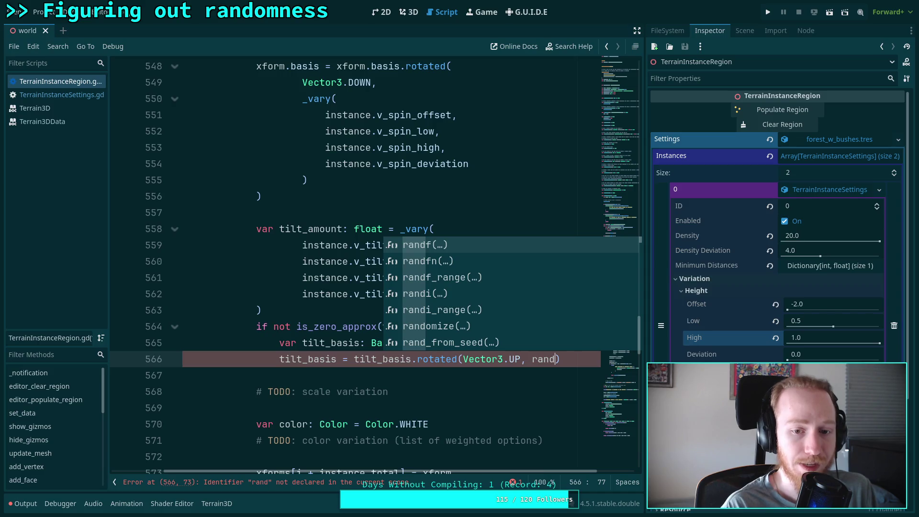
key("Down")
key("Down")
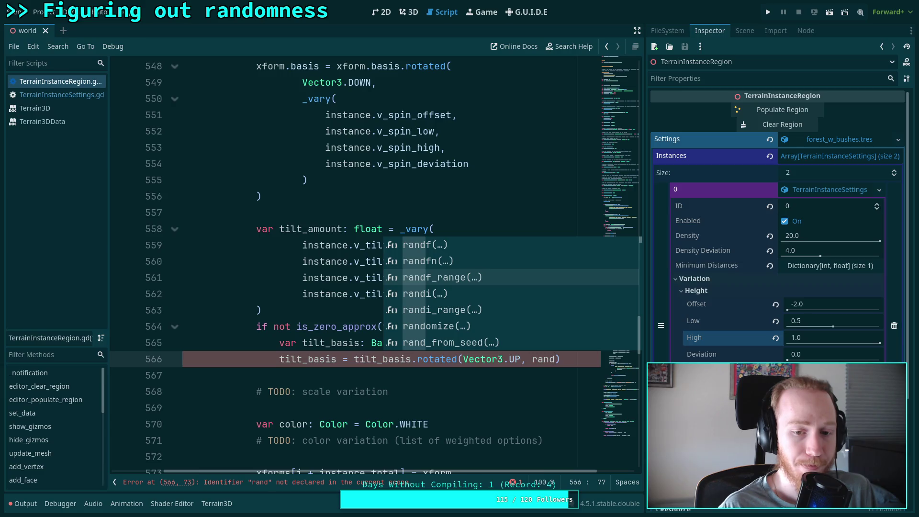
key("Return")
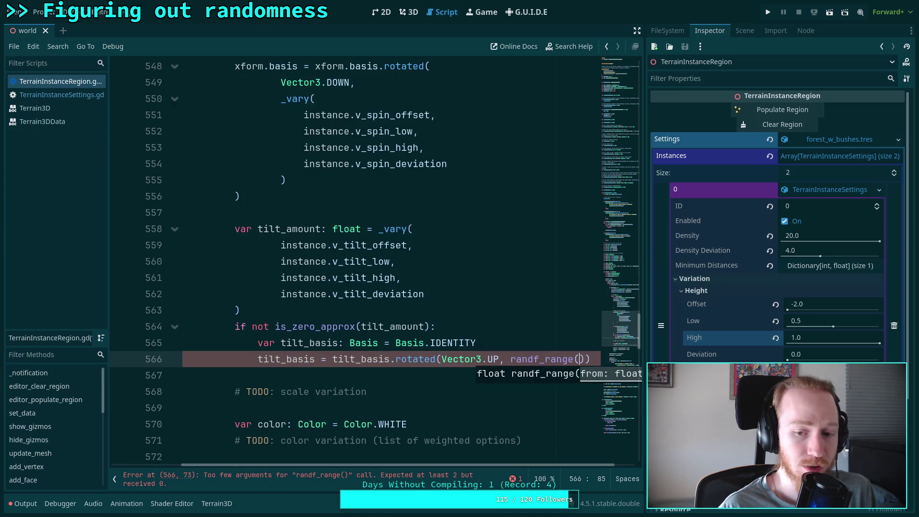
type("0, ")
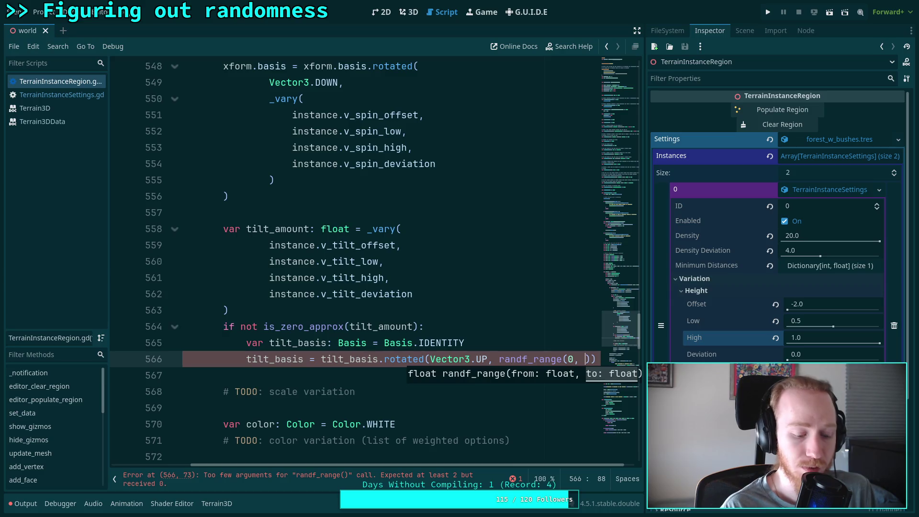
type("TAU)")
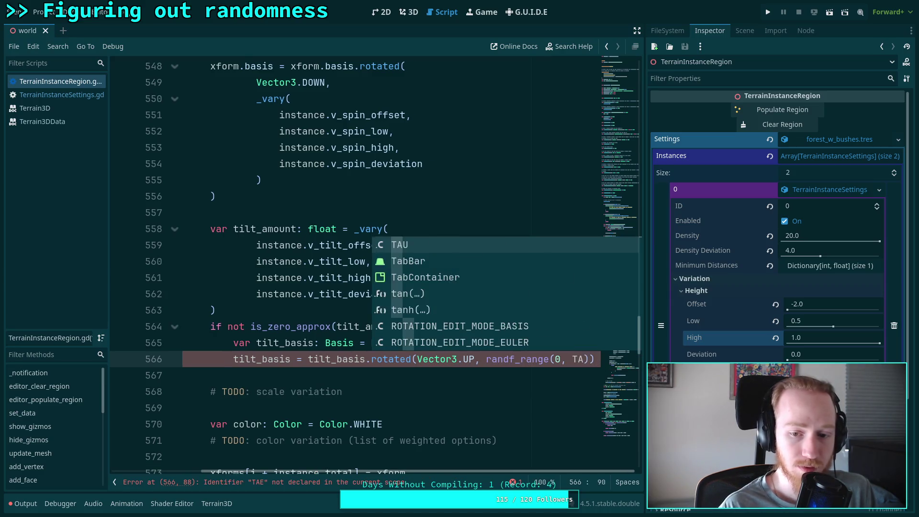
type(")")
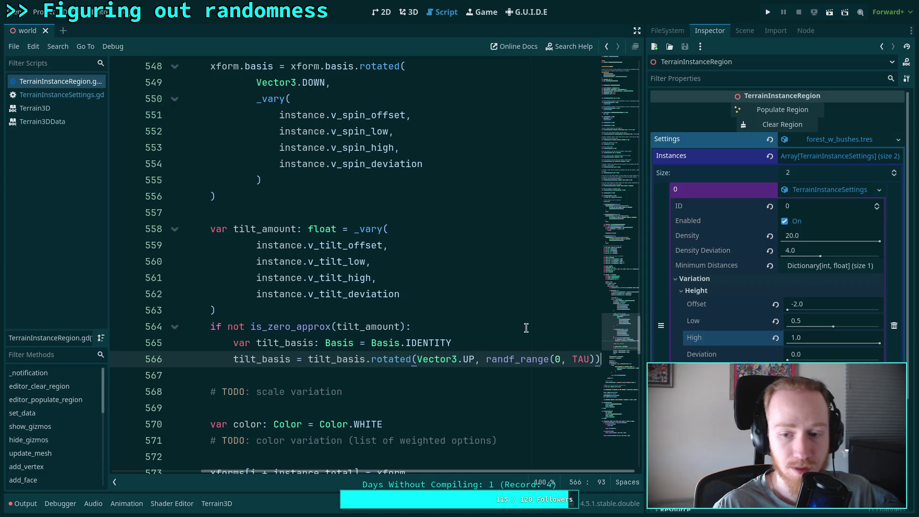
mouse_move(645, 269)
left_mouse_down()
mouse_move(668, 287)
mouse_move(674, 325)
left_mouse_up()
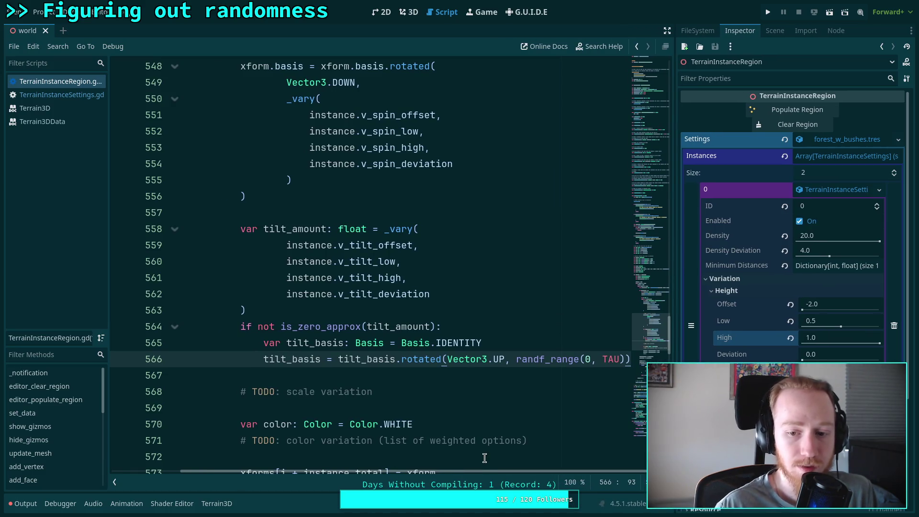
key("Return")
On line 567, begin tilt_basis = tilt_basis.rotated(tilt_basis.x, with the angle still missing.
type("tult")
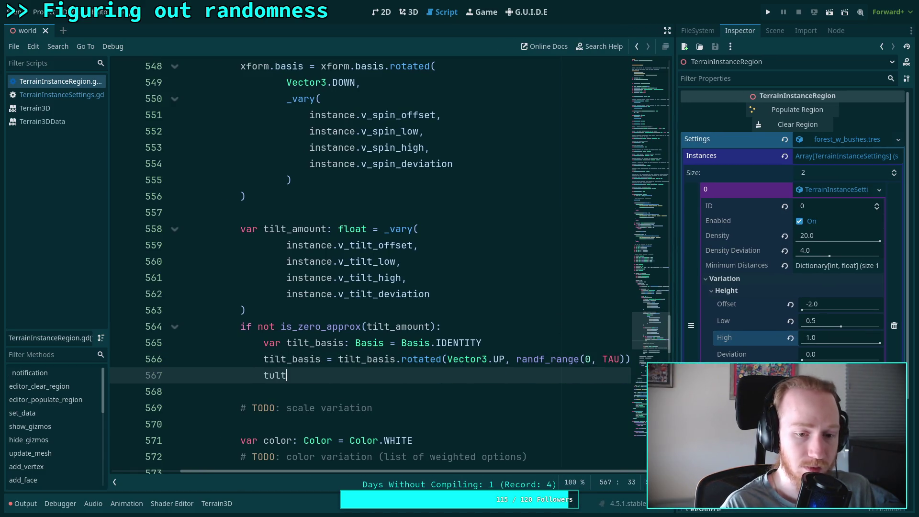
type("ilt_ba")
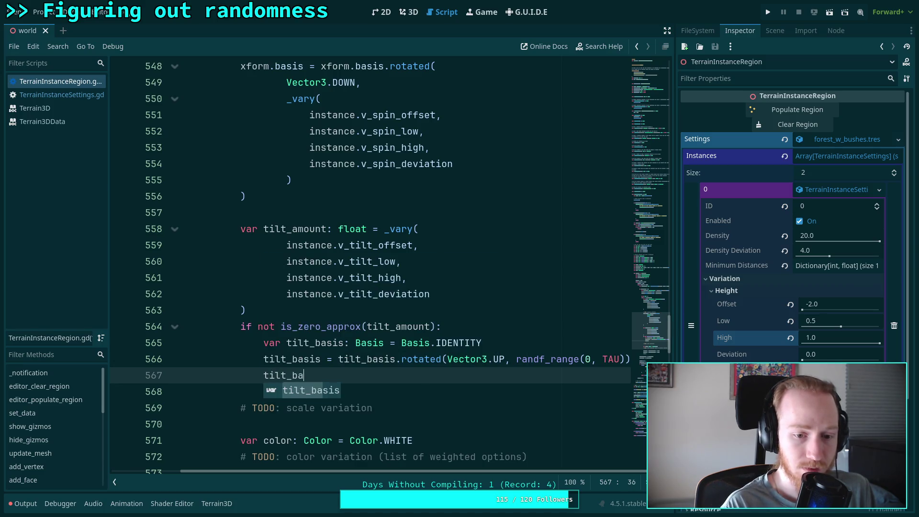
type("sis = tilt")
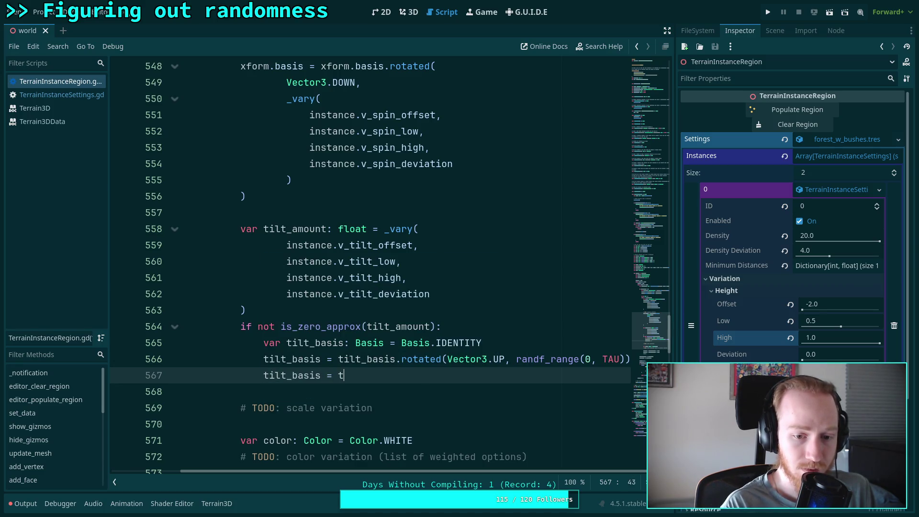
key("Return")
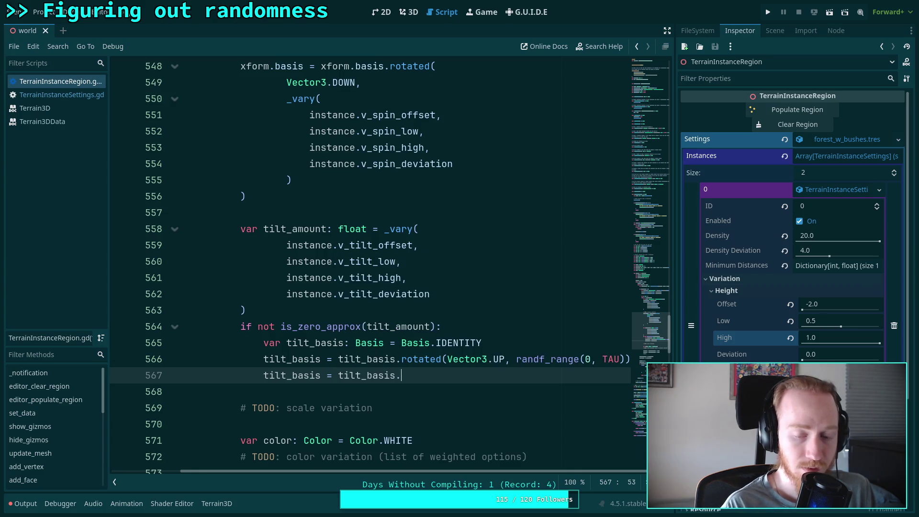
type("rot")
key("BackSpace")
key("BackSpace")
key("BackSpace")
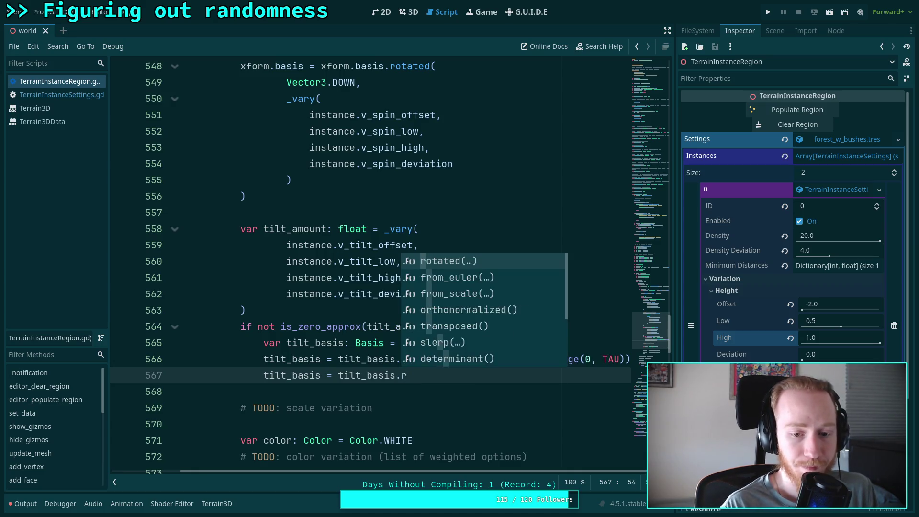
type("lo")
key("BackSpace")
key("BackSpace")
type("ro")
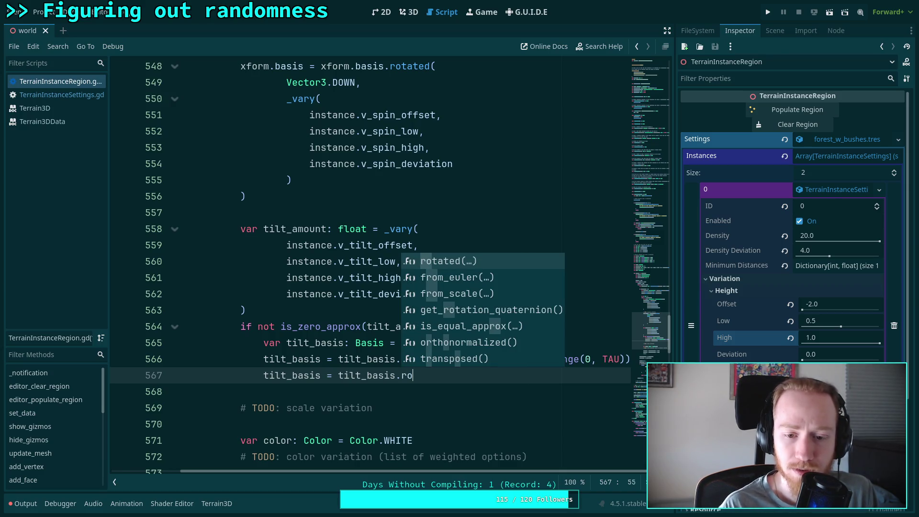
key("Return")
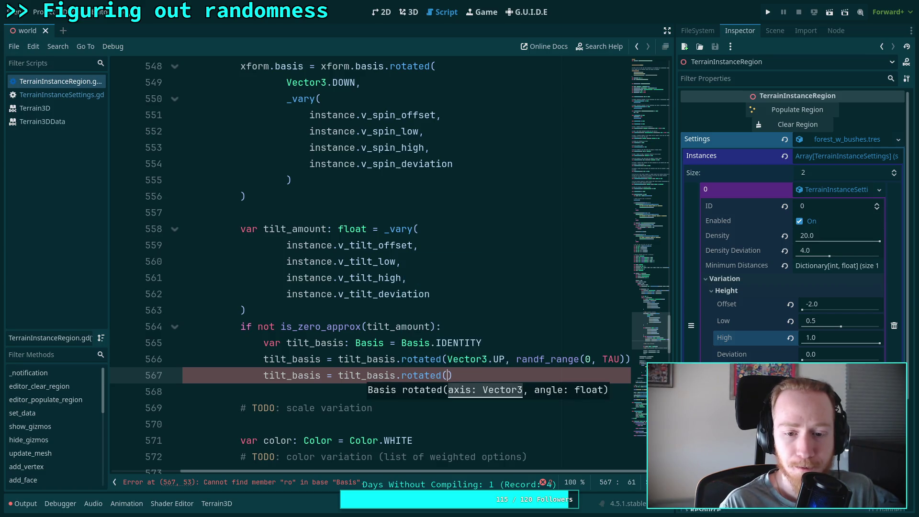
type("tu")
key("BackSpace")
type("ilt")
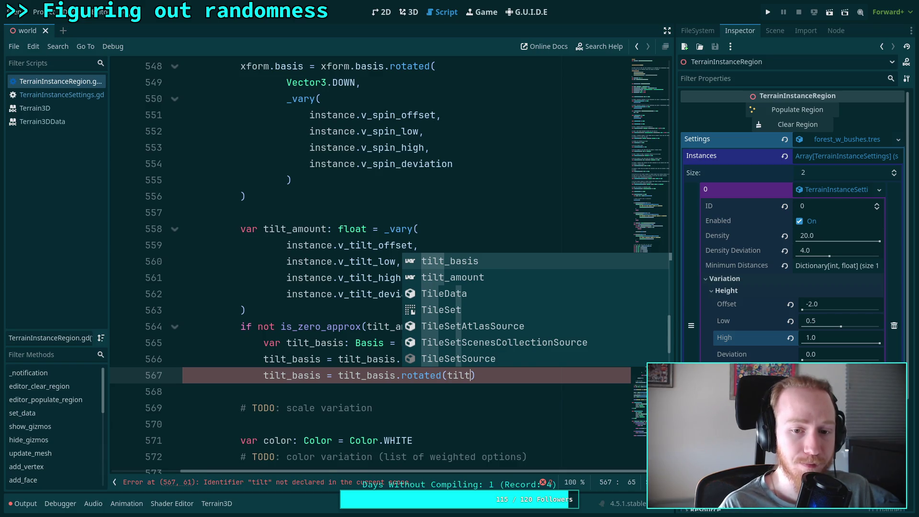
key("Return")
type(".x")
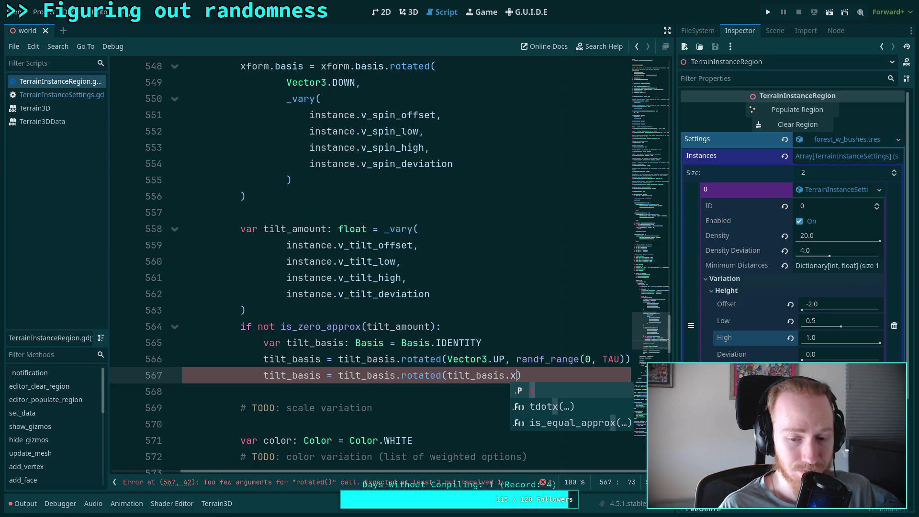
type(",")
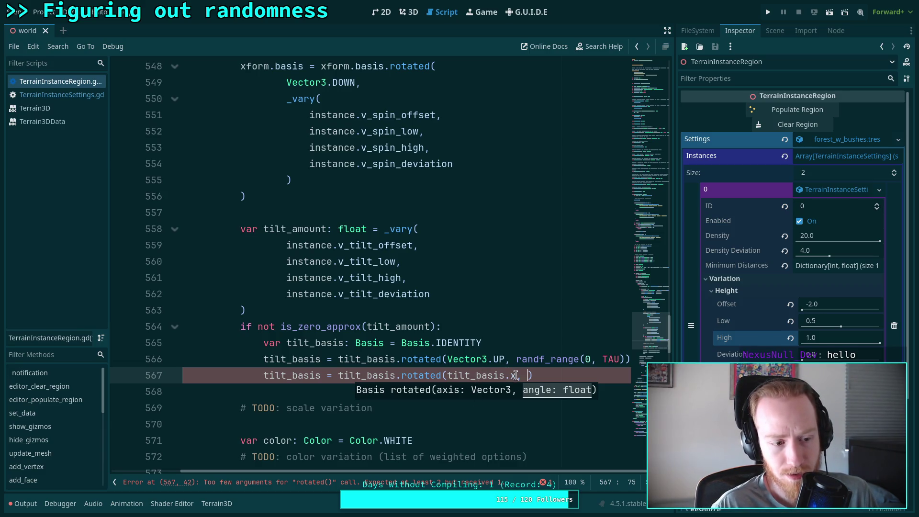
Negate the axis to -tilt_basis.x and use tilt_amount as the rotation angle.
mouse_move(516, 376)
left_click(450, 375)
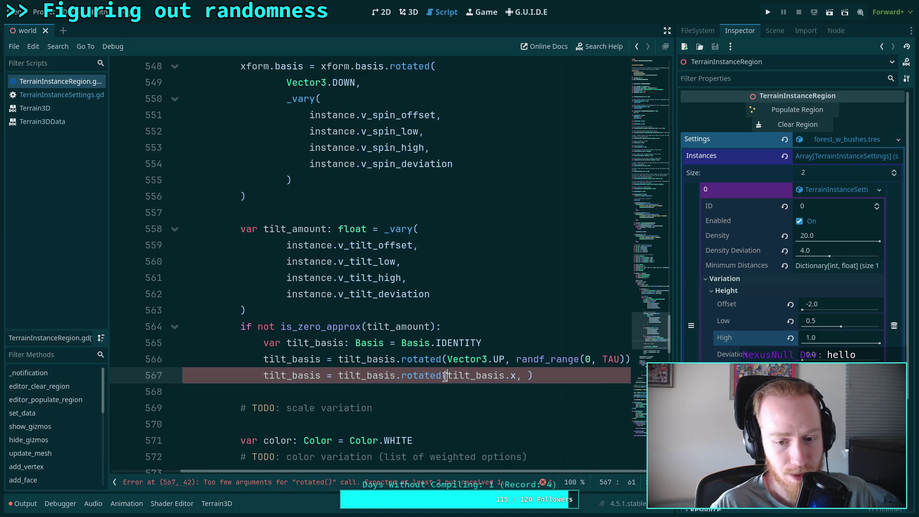
type("-")
left_click(536, 376)
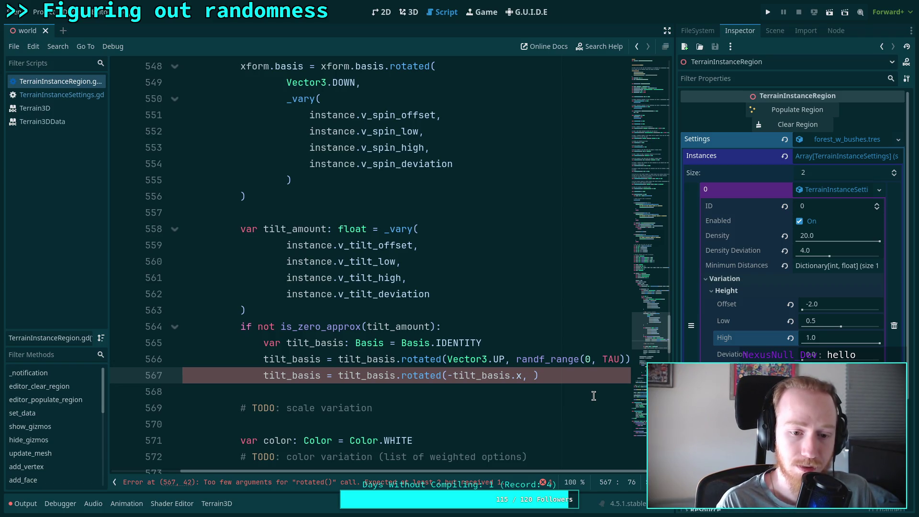
type("tilt_")
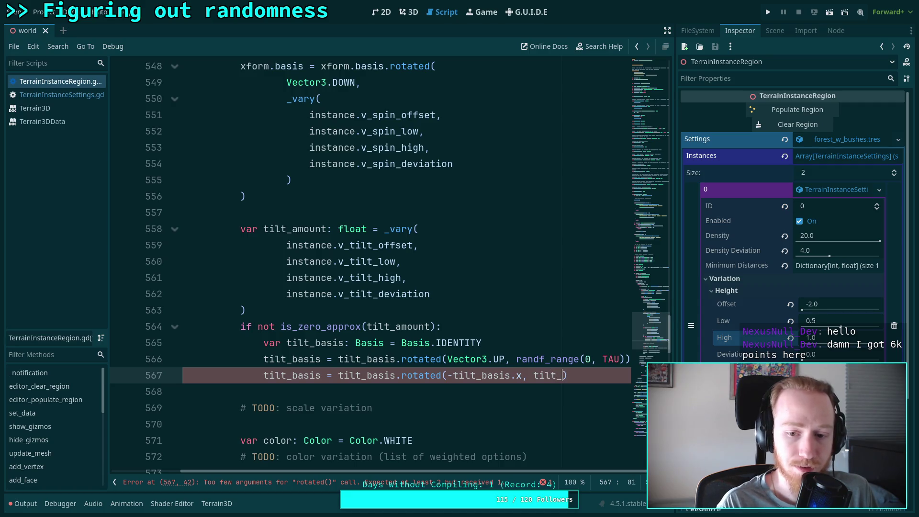
key("Down")
key("Return")
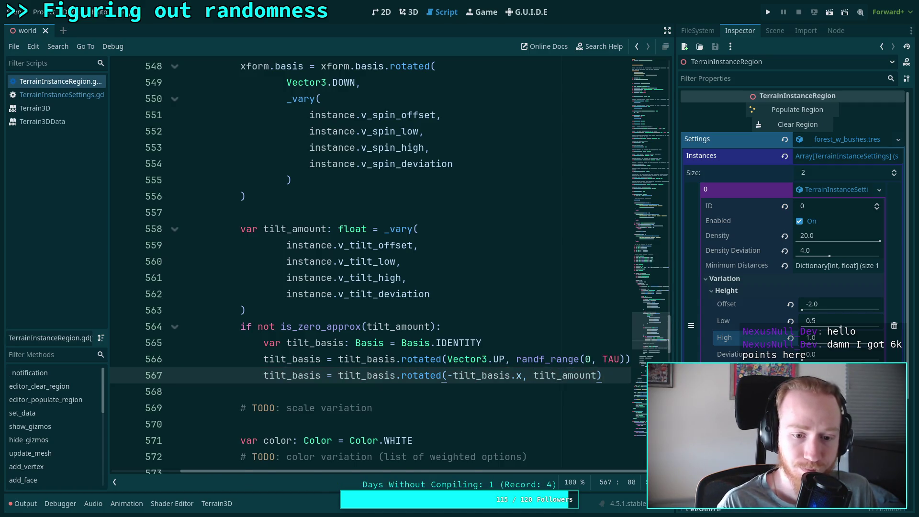
key("End")
Start line 568 as xform.basis = tilt_basis * and bring up options on Basis.
key("Return")
type("form.b")
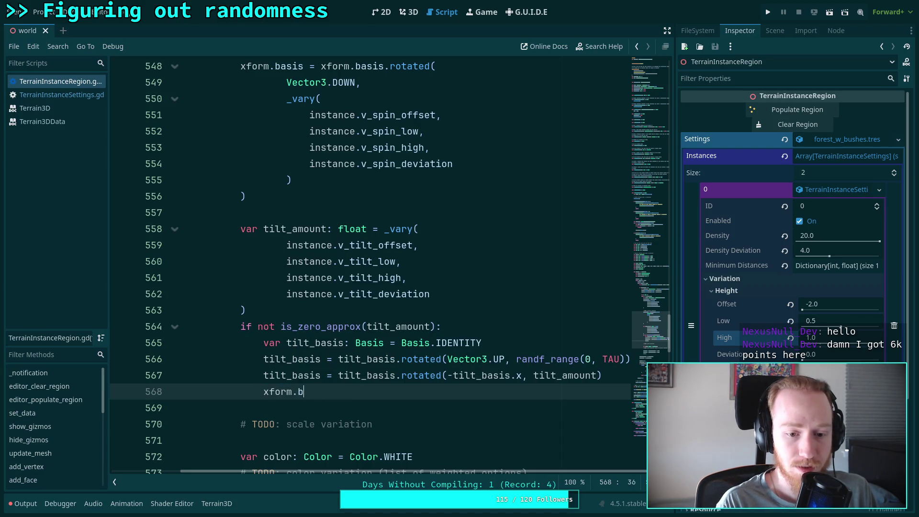
type("os= tilt")
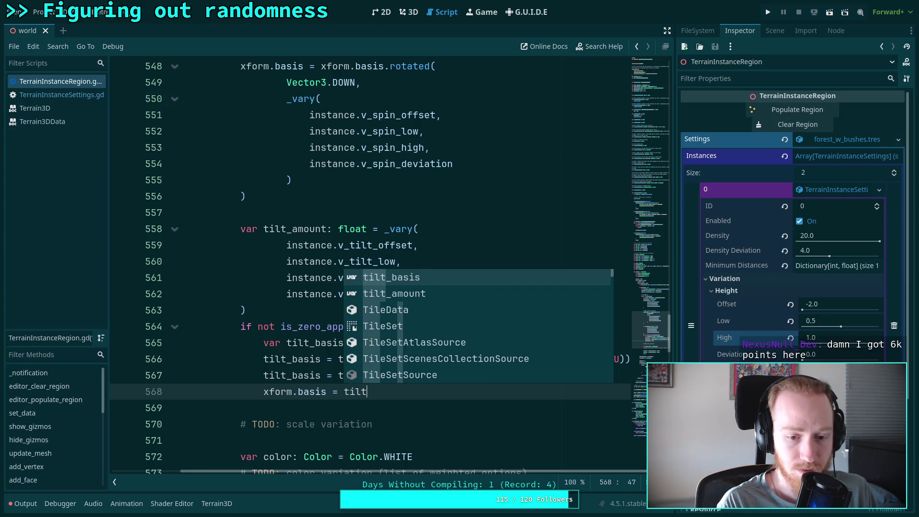
key("Return")
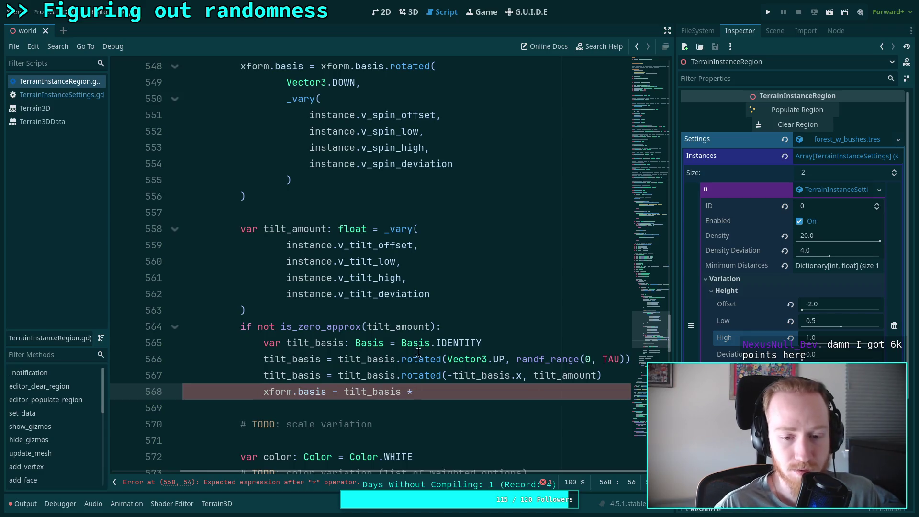
right_click(378, 343)
Look up the Basis class reference, read its operator descriptions, then return to TerrainInstanceRegion.gd.
left_click(398, 511)
scroll(245, 337, "down", 5)
scroll(246, 337, "down", 10)
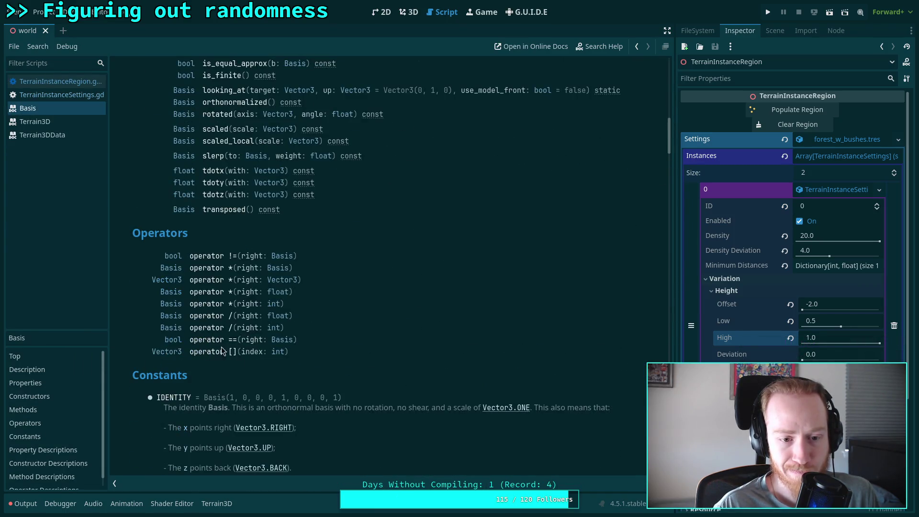
left_click(212, 271)
scroll(346, 330, "up", 4)
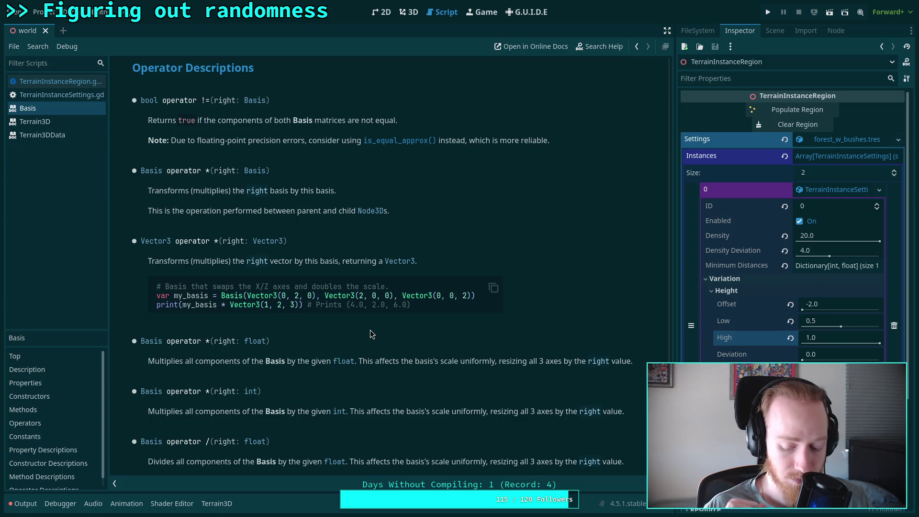
left_click(58, 81)
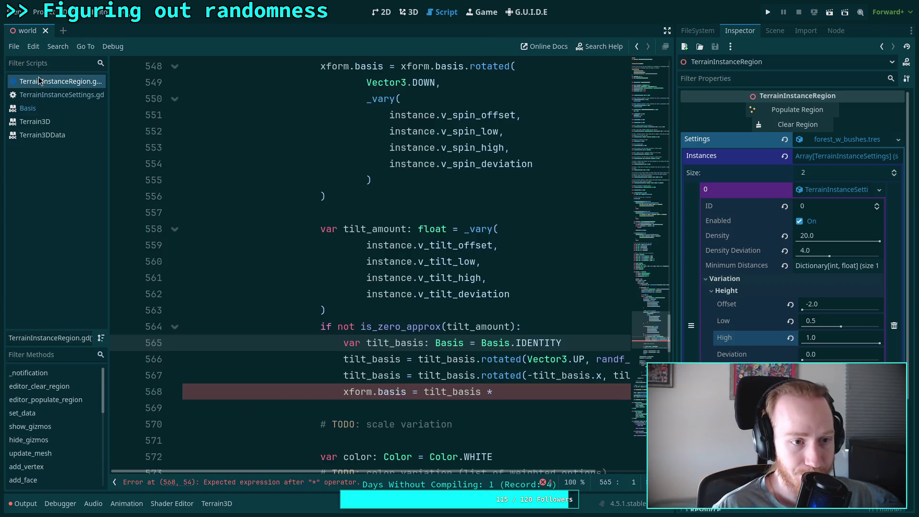
Finish line 568 as xform.basis = tilt_basis * xform.basis.
left_click(529, 391)
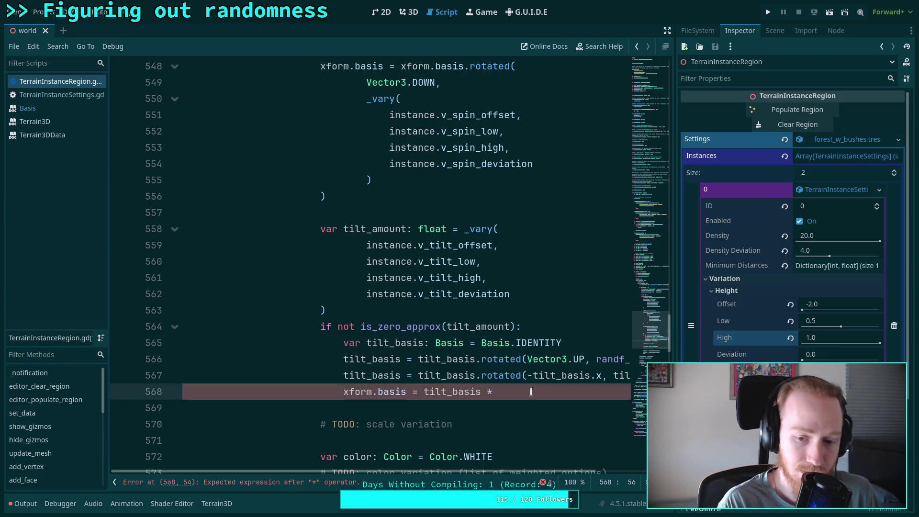
type("xform.basis")
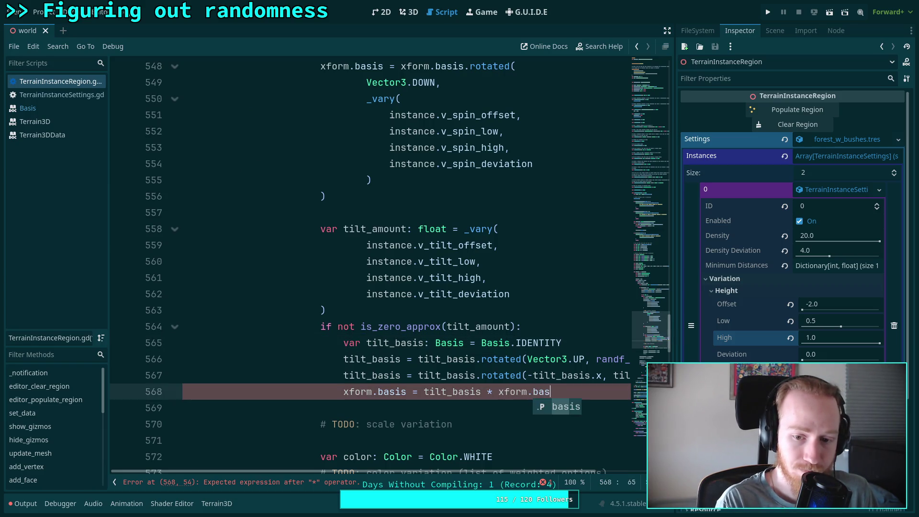
scroll(526, 391, "down", 1)
scroll(526, 391, "up", 5)
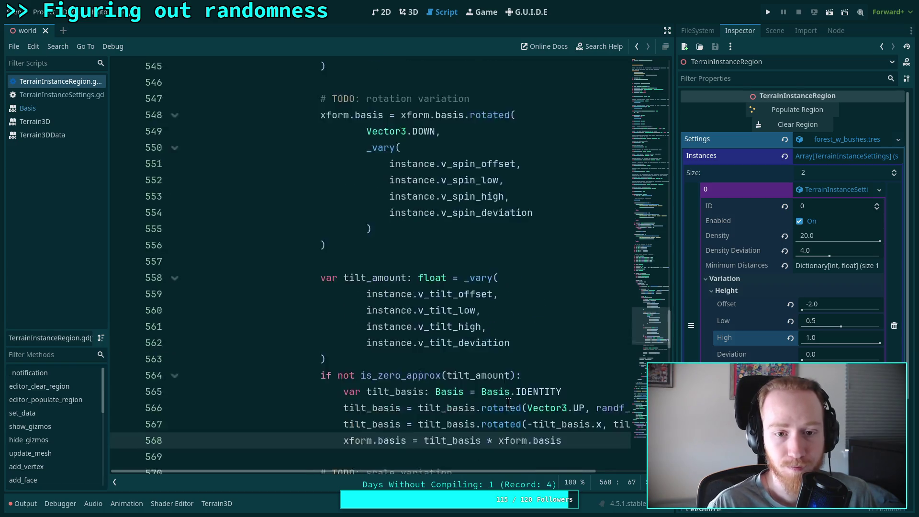
Delete the obsolete rotation variation TODO comment and save the script.
left_click(514, 239)
triple_click(514, 238)
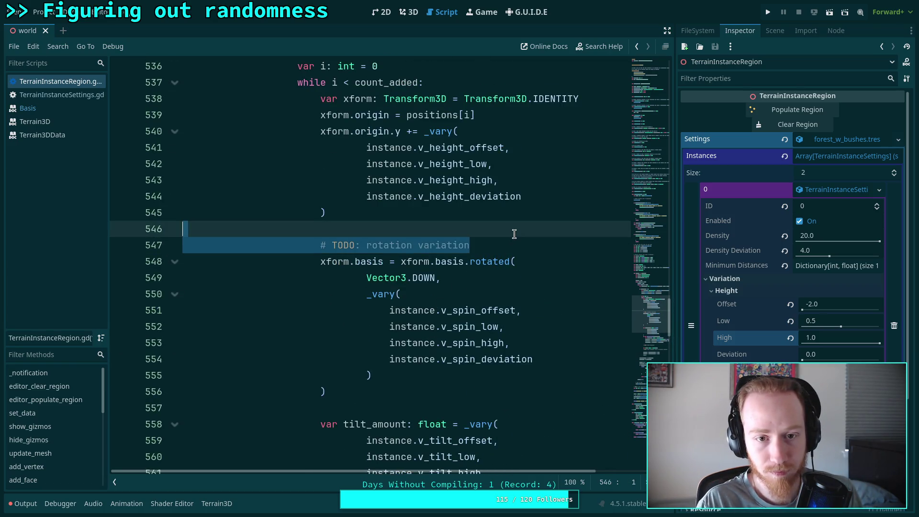
key("BackSpace")
key("BackSpace")
scroll(520, 275, "down", 5)
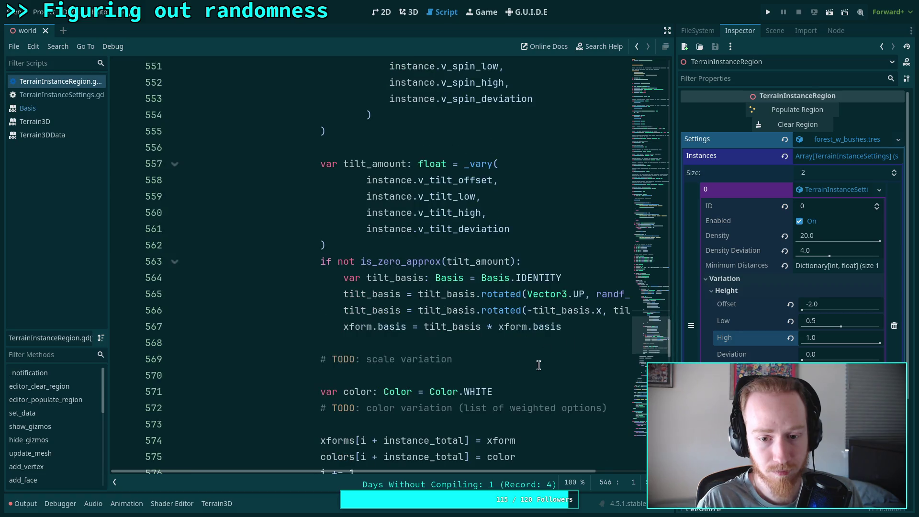
key("ctrl+s")
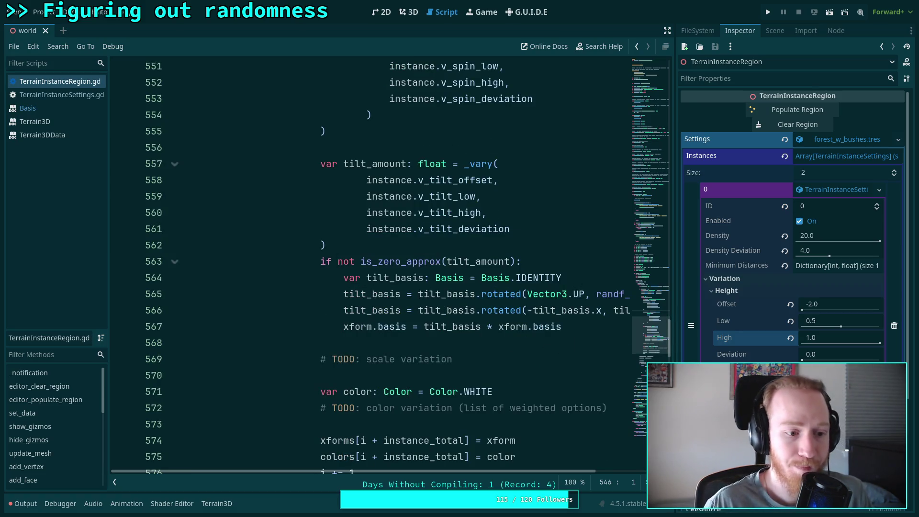
left_click(408, 347)
scroll(429, 471, "right", 3)
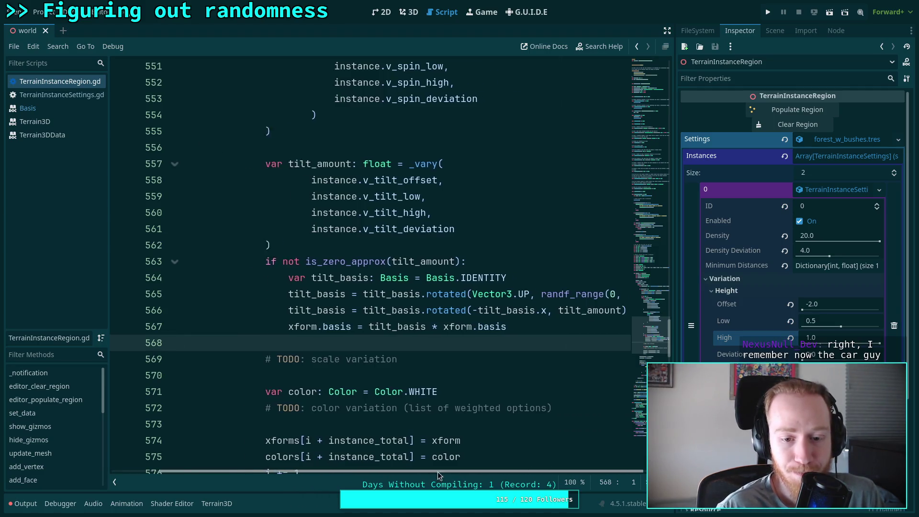
In the 3D view, orbit across the region and collapse the Height and Spin variation groups.
left_click(410, 14)
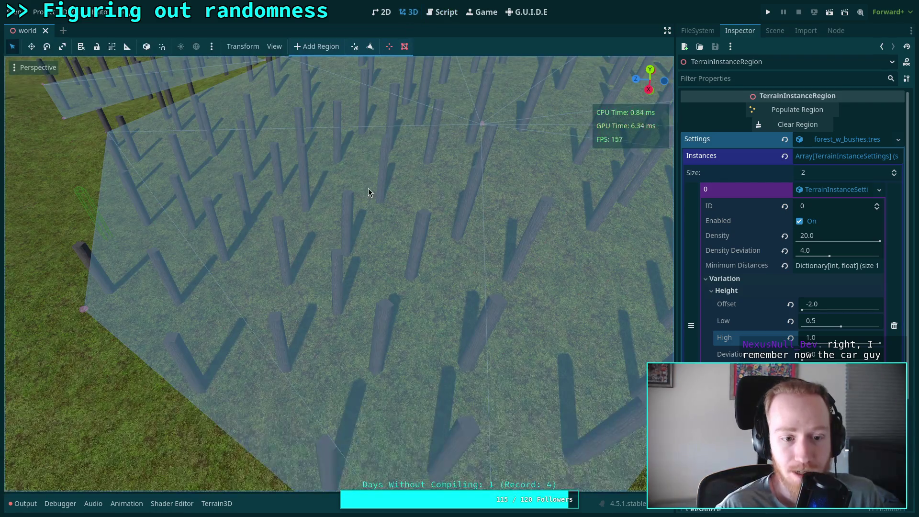
mouse_move(320, 258)
left_mouse_down()
mouse_move(460, 260)
mouse_move(431, 278)
mouse_move(527, 257)
left_mouse_up()
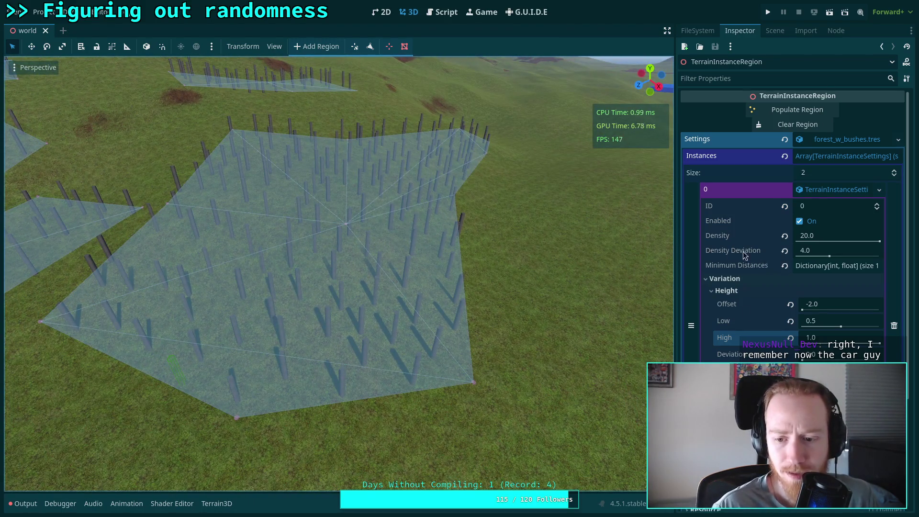
left_click(725, 291)
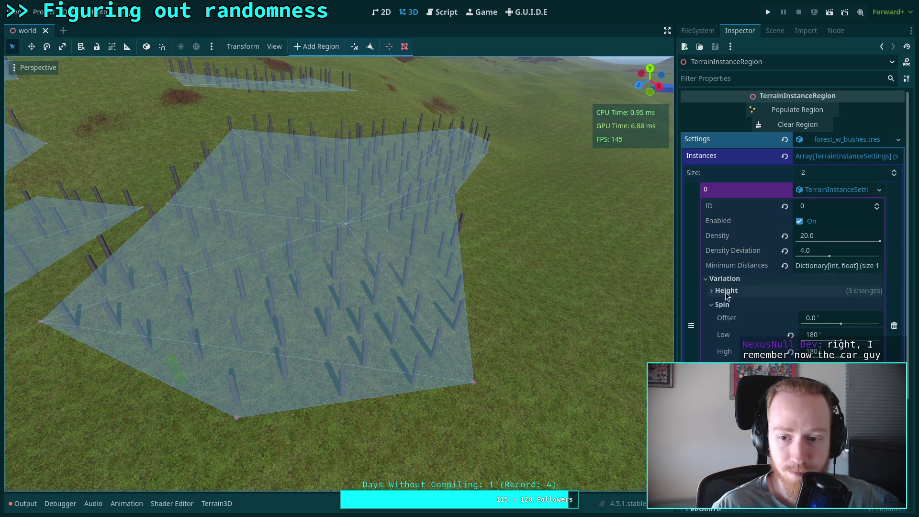
left_click(739, 307)
Clear and repopulate the region with tilted posts, check the Output timing, then clear it again.
left_click(773, 132)
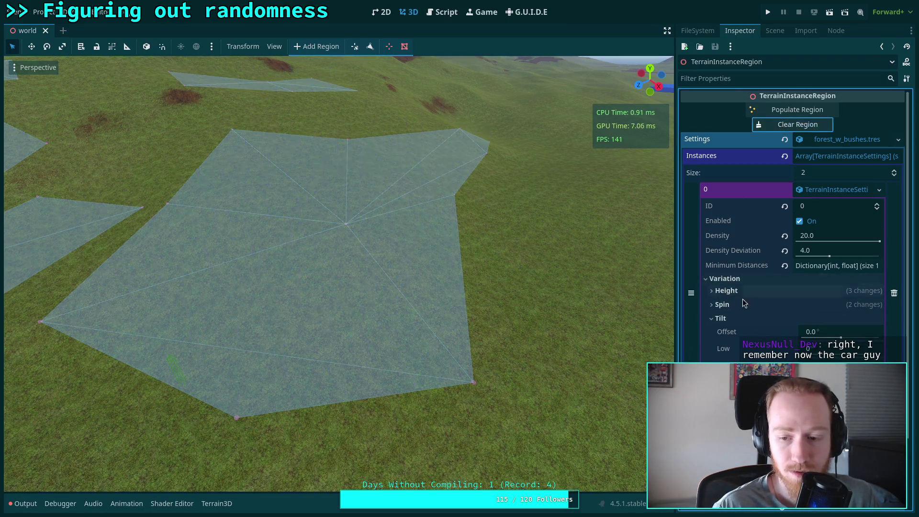
left_click(805, 114)
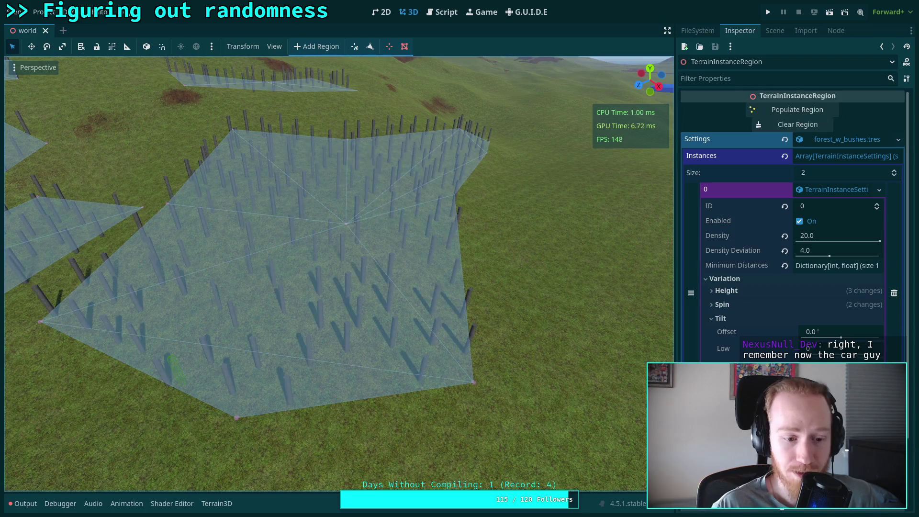
scroll(335, 273, "up", 5)
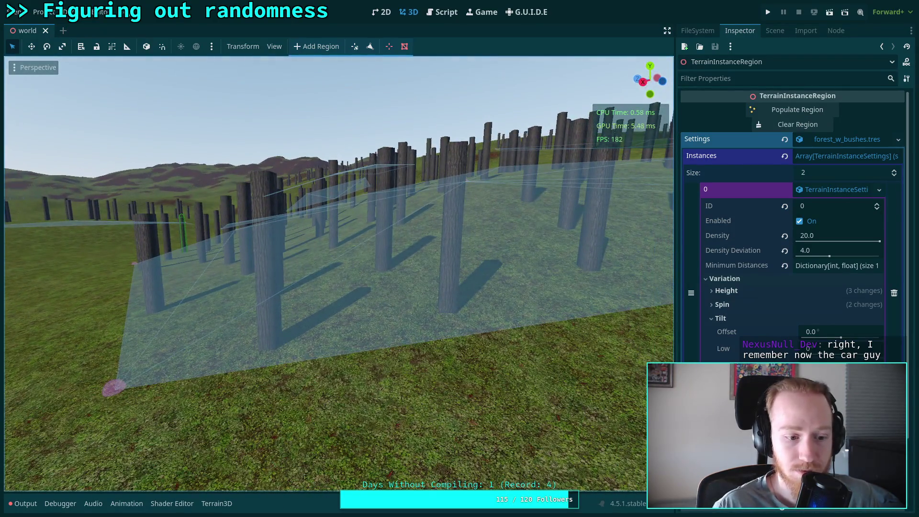
left_click(22, 503)
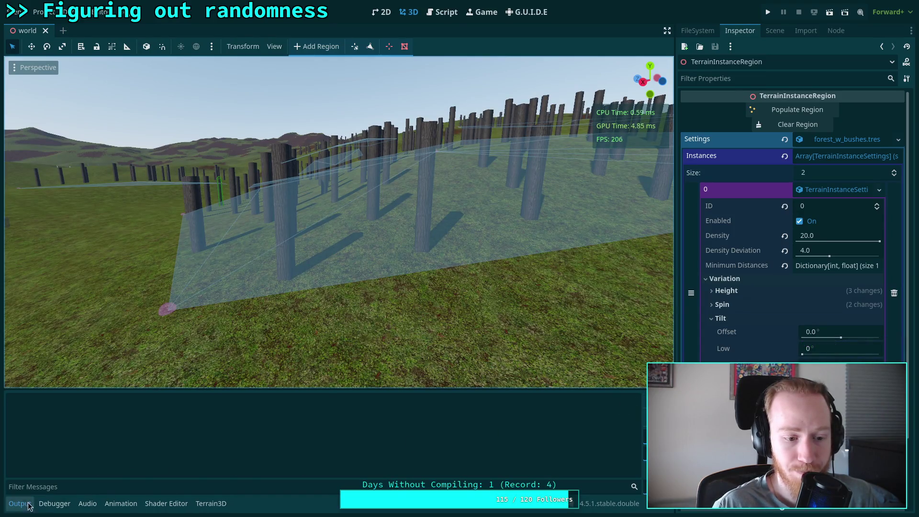
left_click(32, 505)
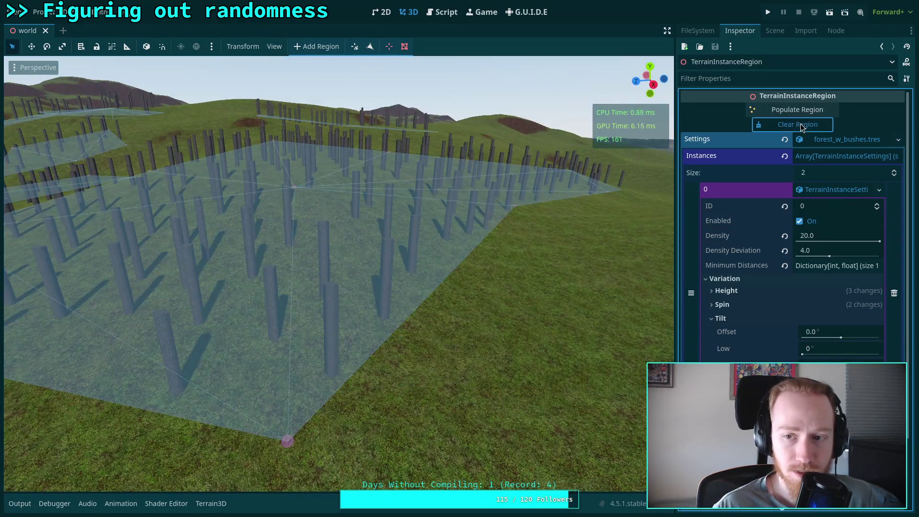
left_click(802, 125)
left_click(804, 110)
left_click(802, 125)
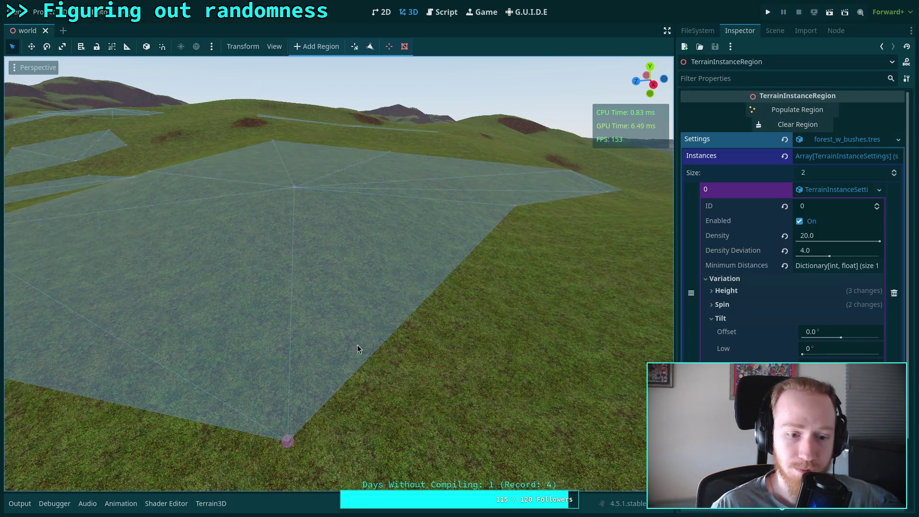
left_click(839, 334)
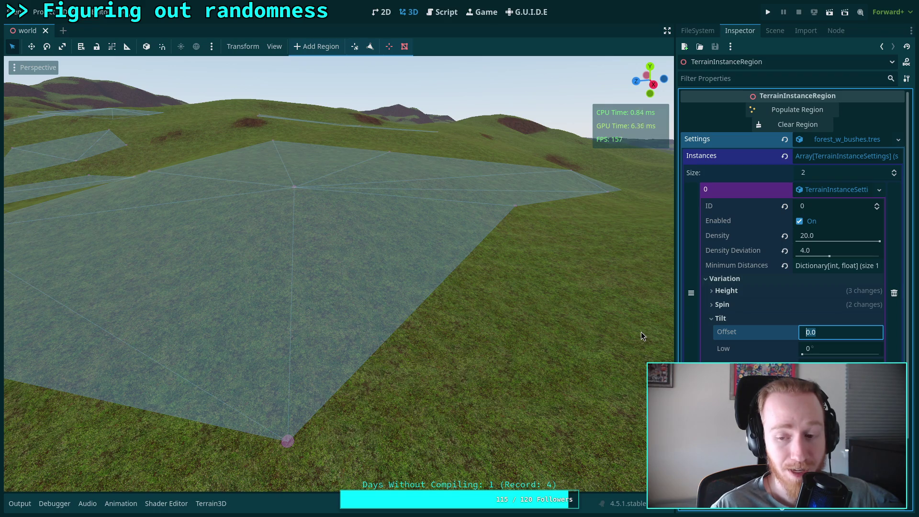
Comment out line 565's random Vector3.UP rotation of tilt_basis and save.
left_click(443, 13)
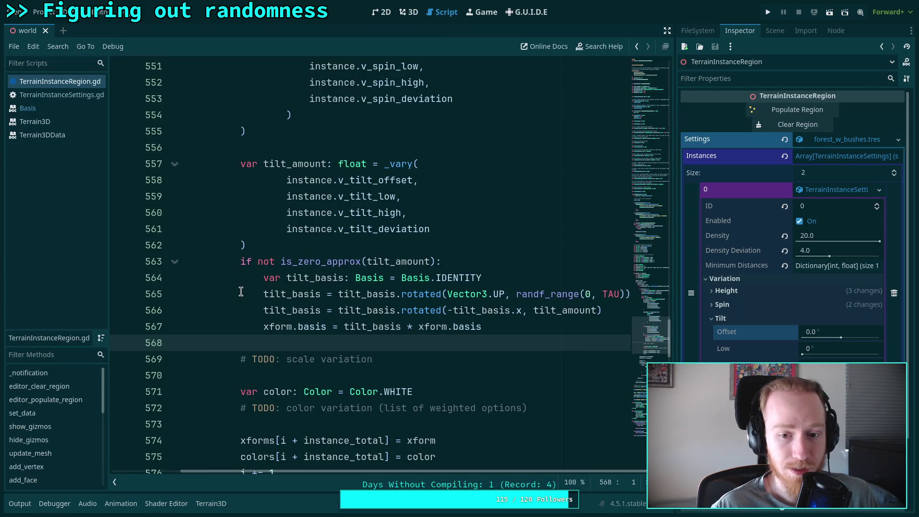
left_click(259, 293)
key("Right")
type("#")
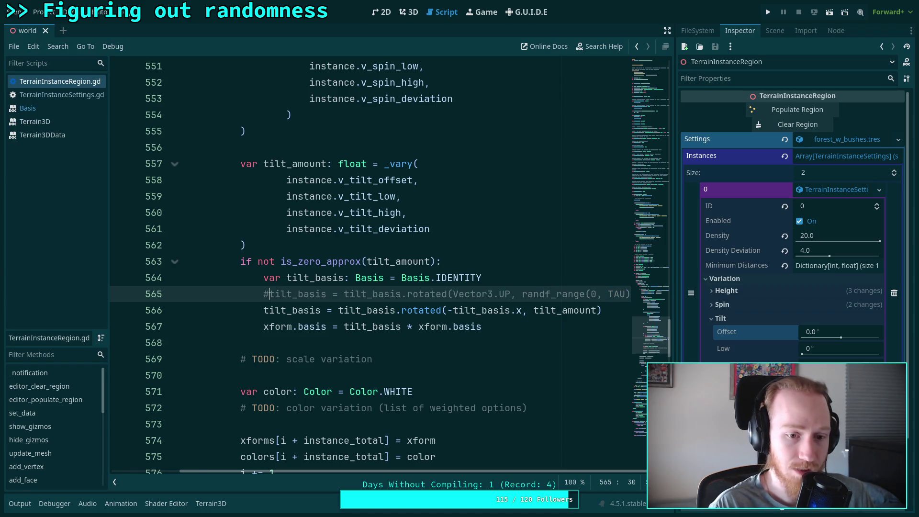
key("ctrl+s")
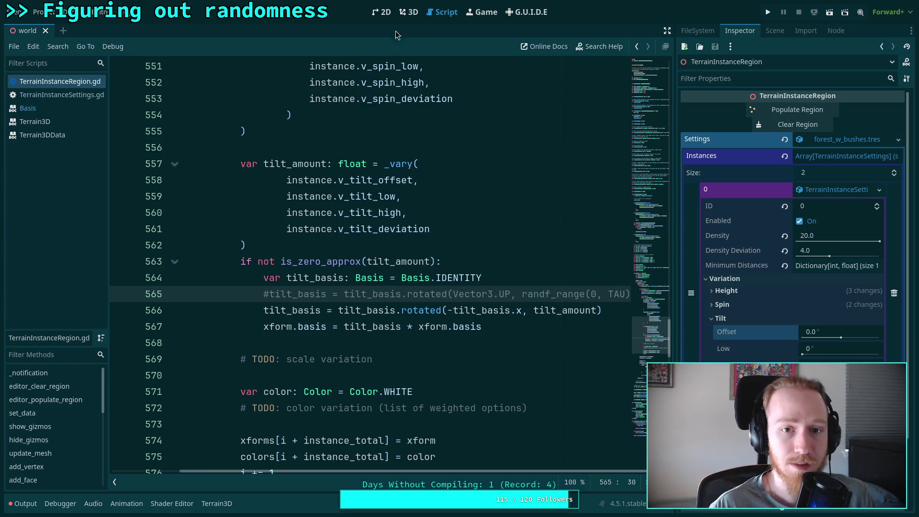
left_click(415, 13)
Set Tilt Offset to 10° and repopulate the region with tilted trunks.
left_click(828, 333)
type("1")
key("Return")
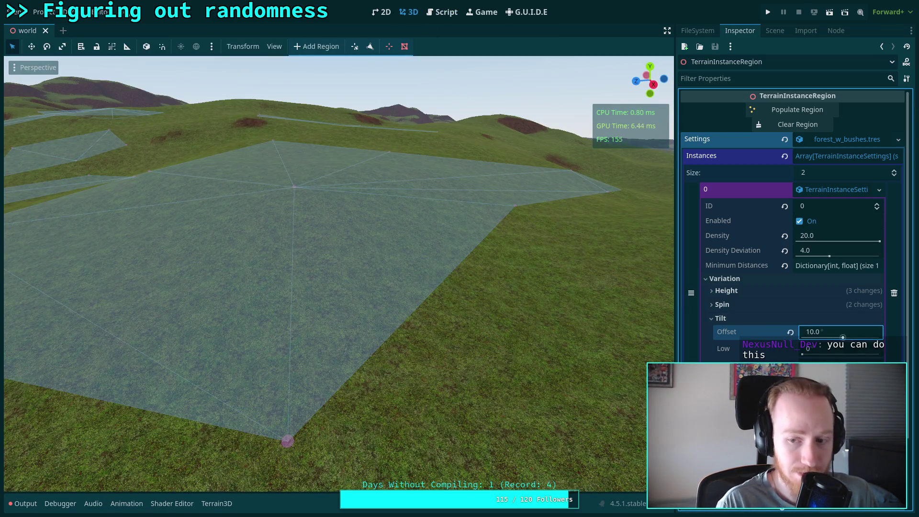
left_click(797, 109)
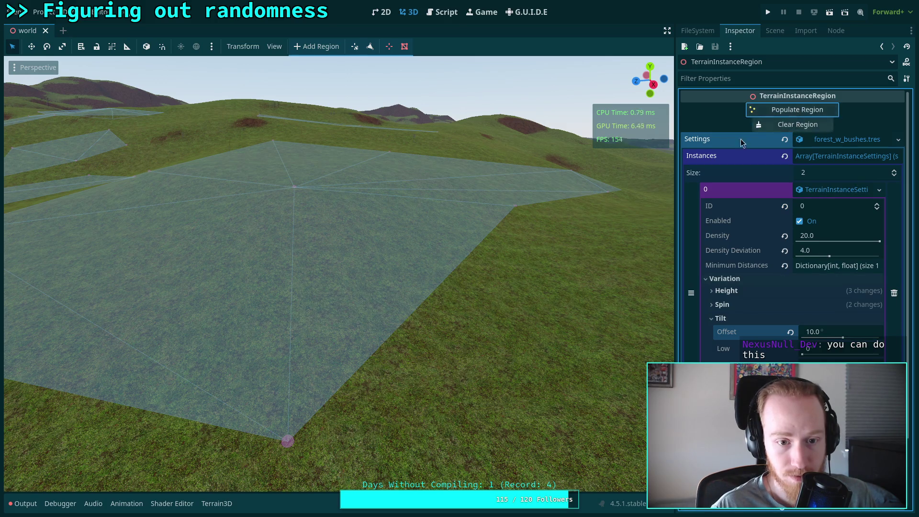
Fly the camera in and out over the region to inspect the uniformly leaning trunks.
key("w")
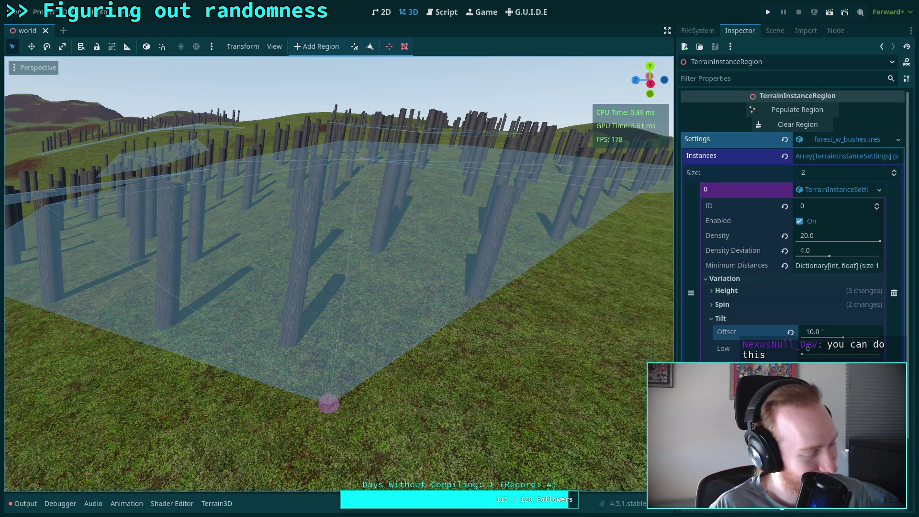
key("s")
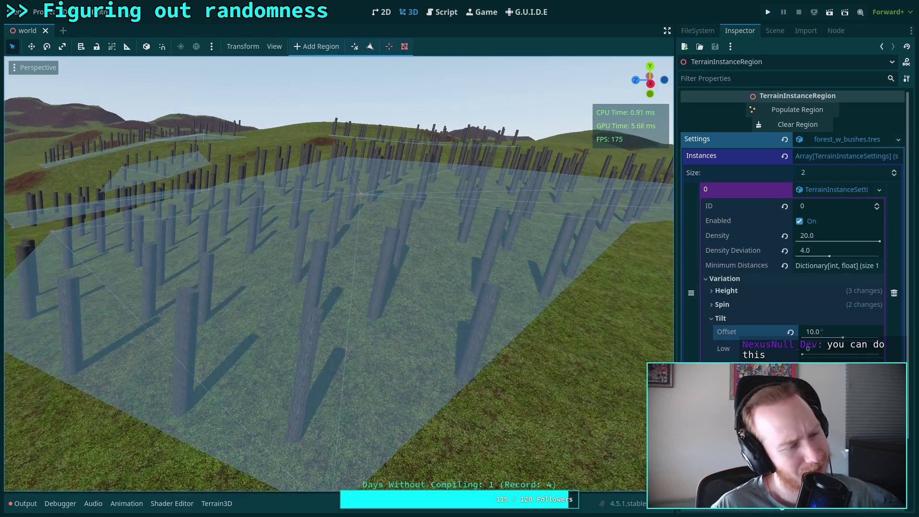
key("w")
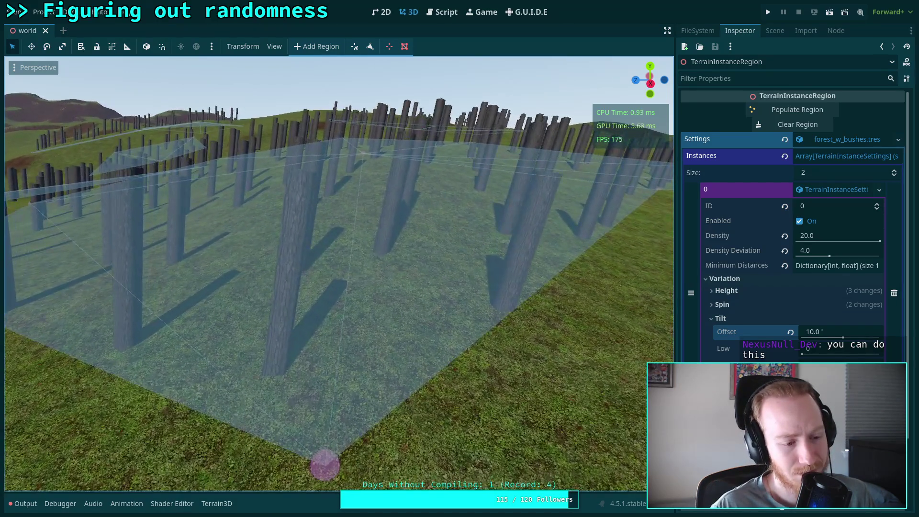
key("s")
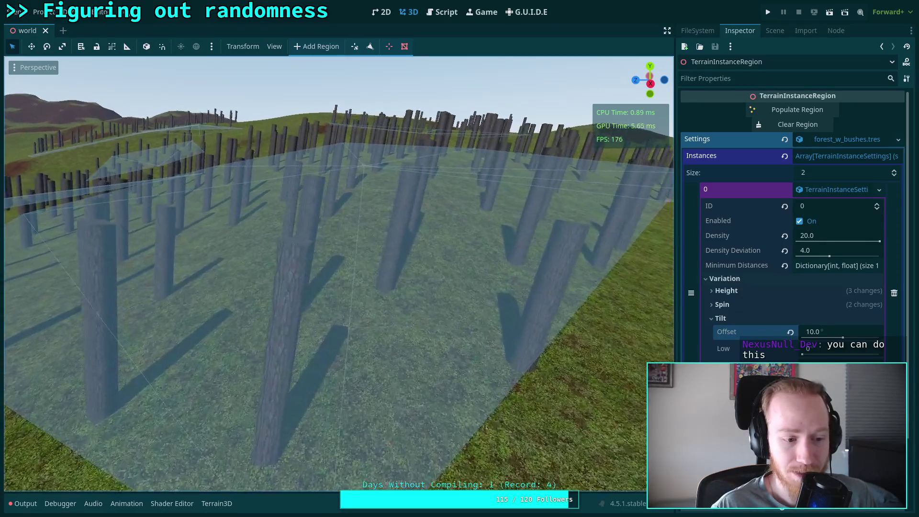
key("w")
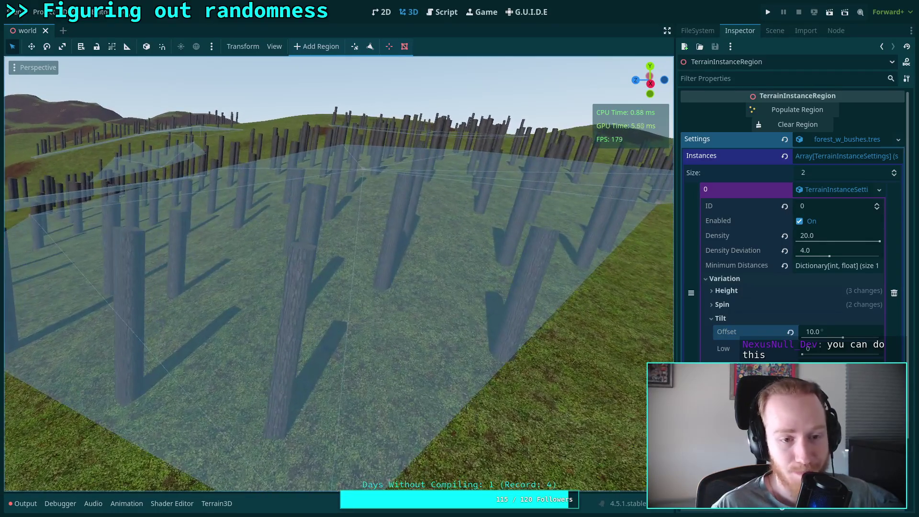
key("w")
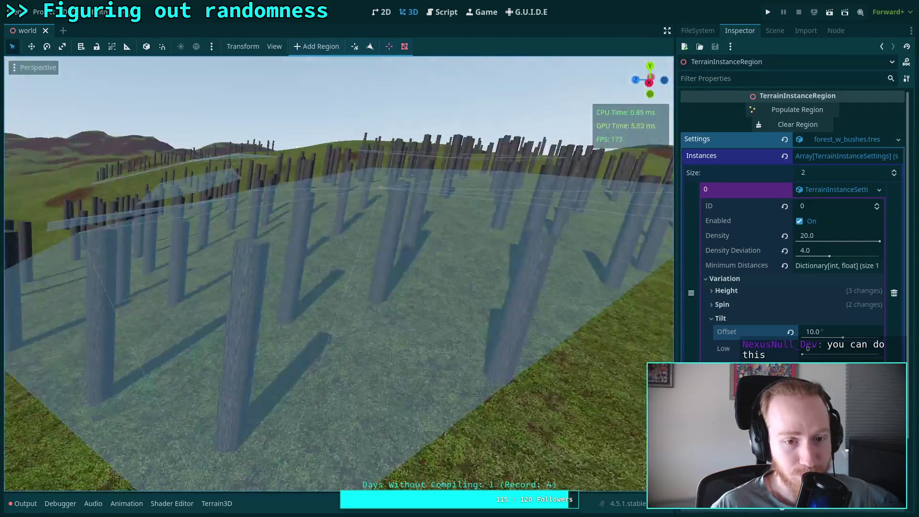
key("s")
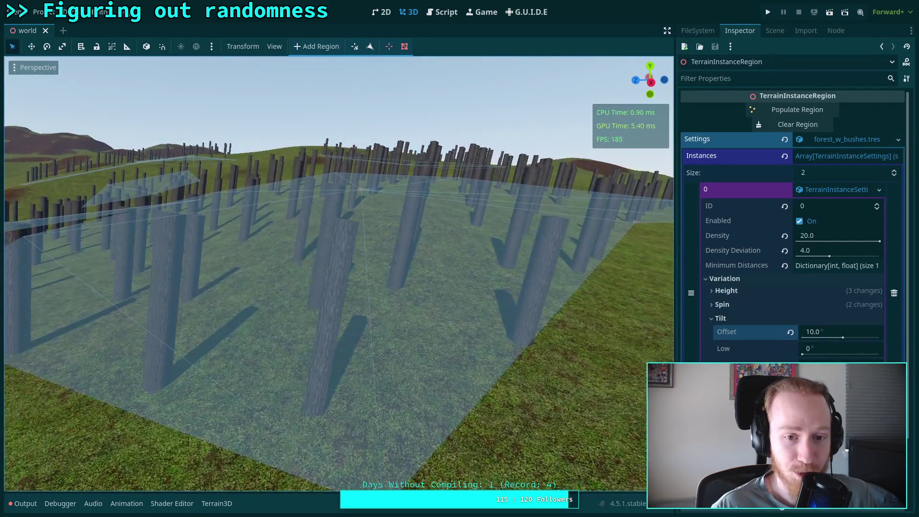
key("w")
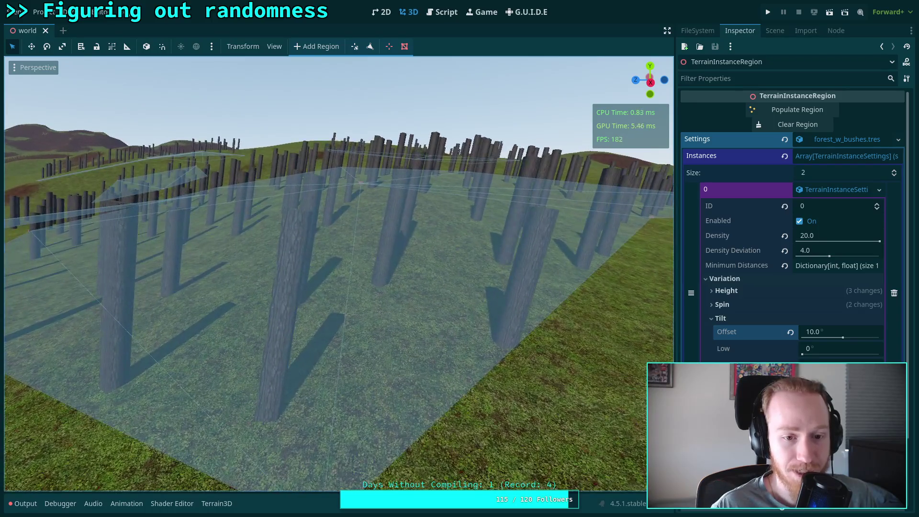
key("s")
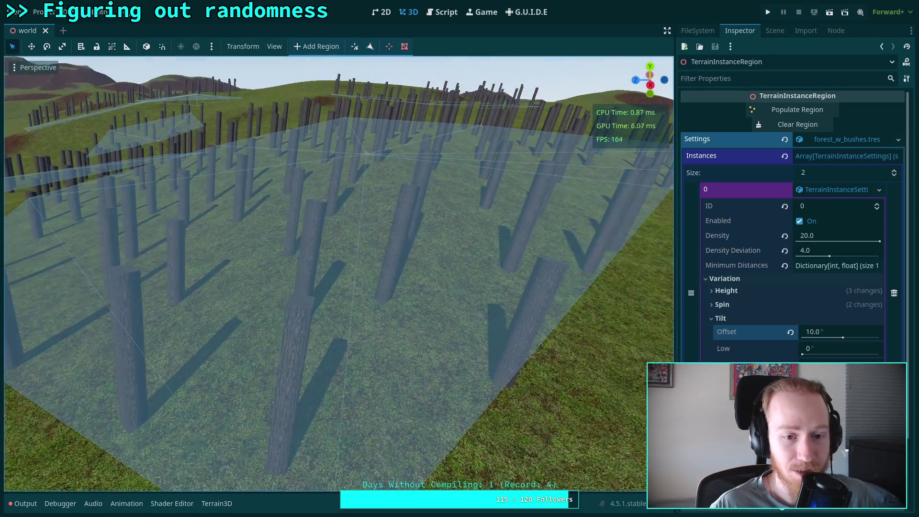
key("w")
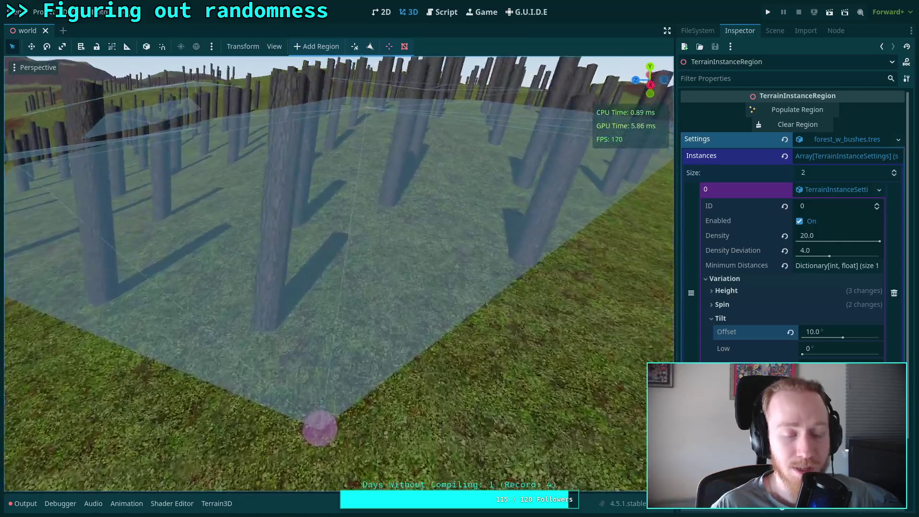
key("s")
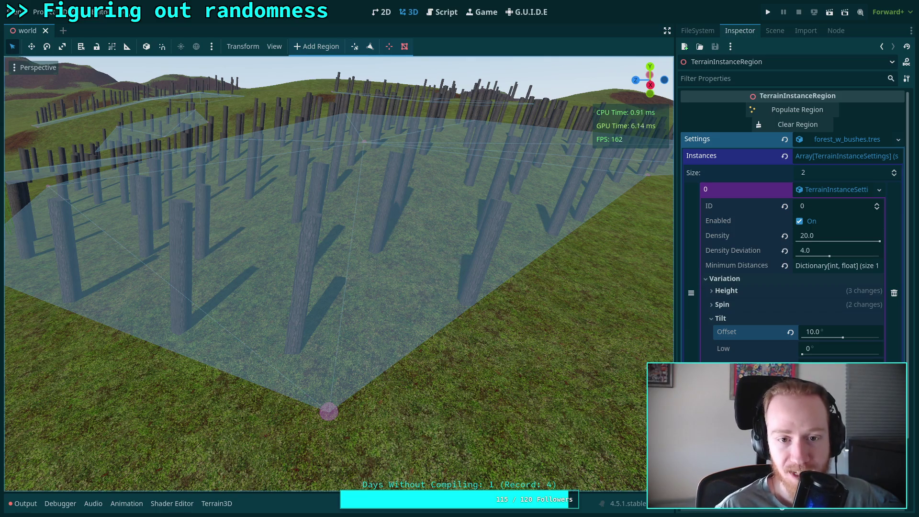
key("w")
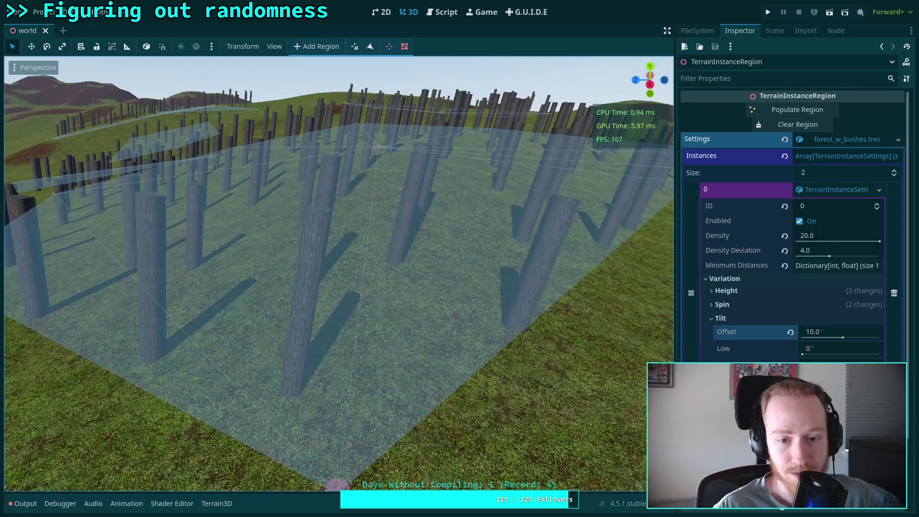
key("s")
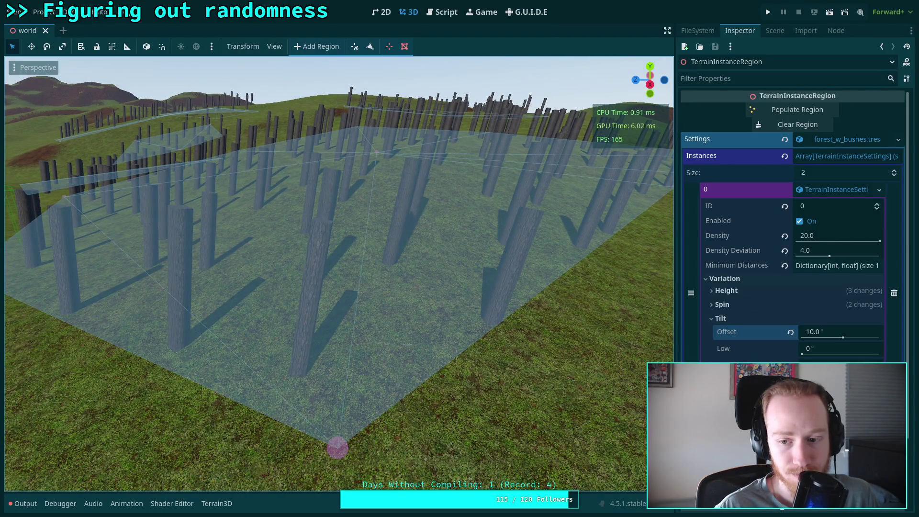
key("w")
key("s")
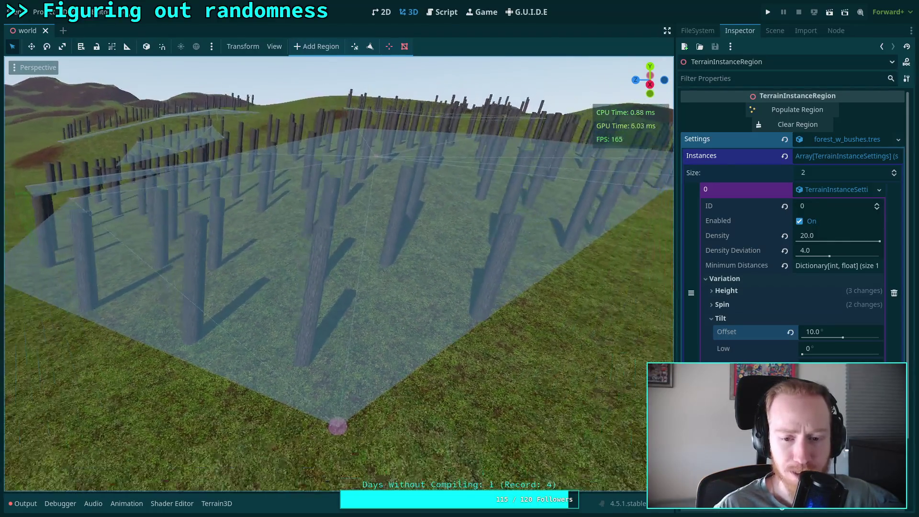
key("s")
key("w")
key("s")
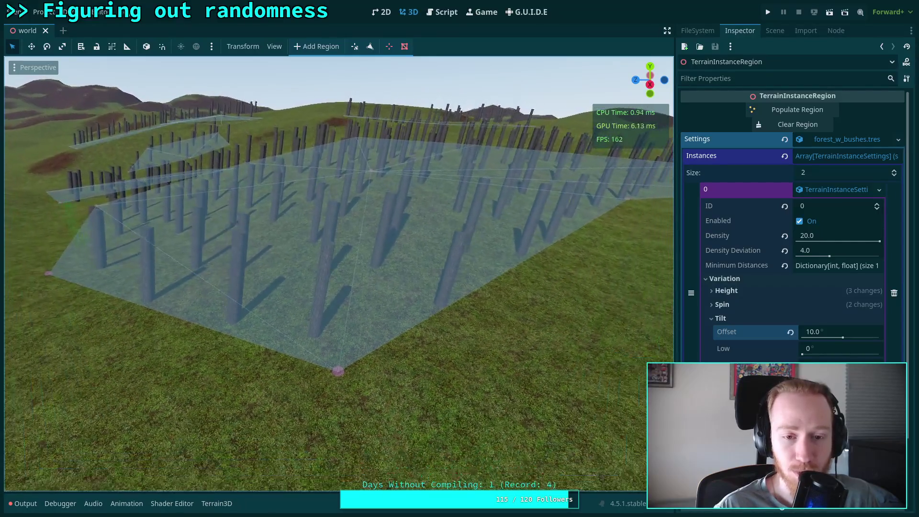
key("w")
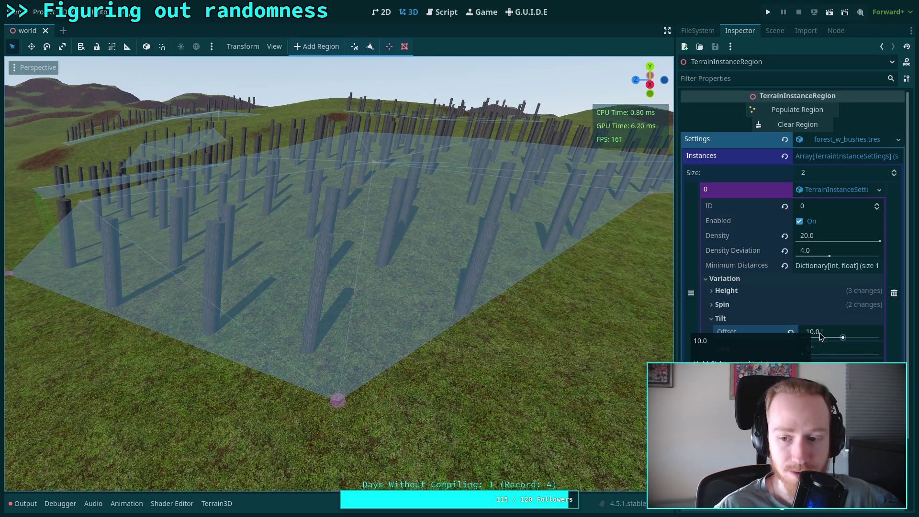
Check the trunks' lean from the Right orthogonal view, then orbit back to perspective.
left_click(823, 337)
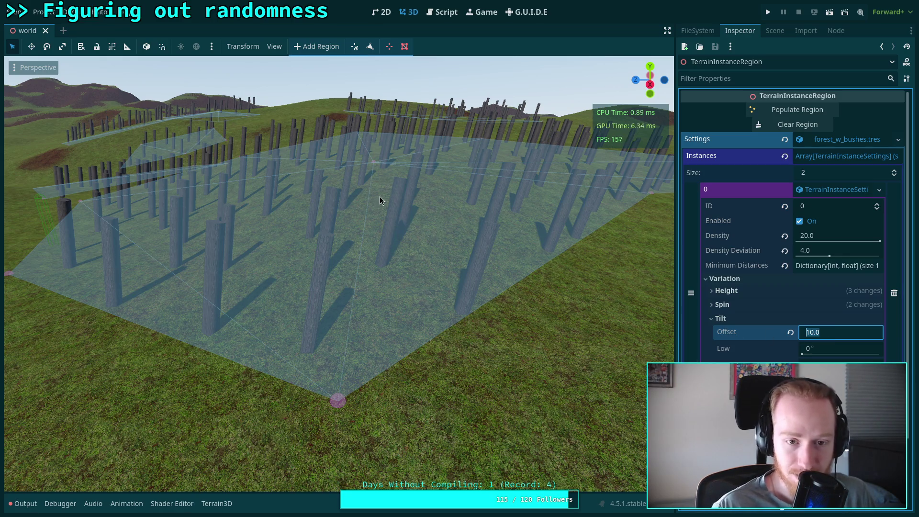
left_click(650, 84)
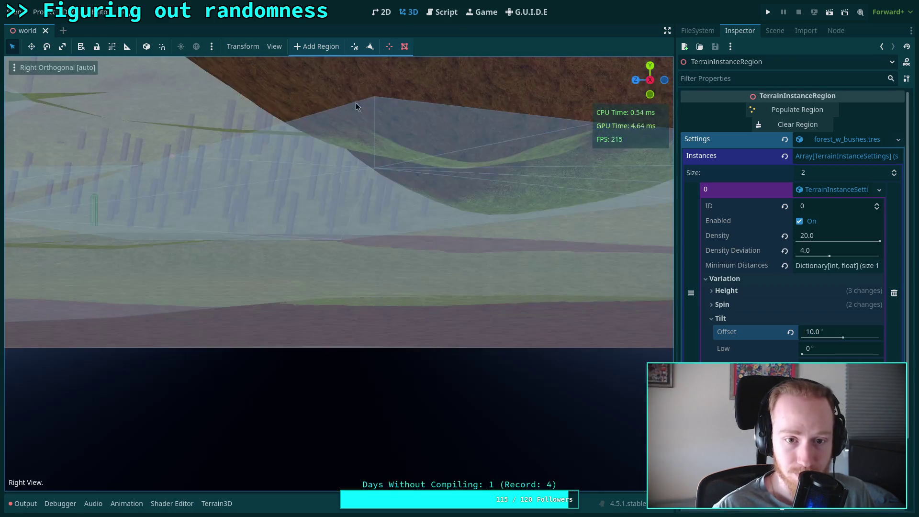
scroll(406, 275, "up", 5)
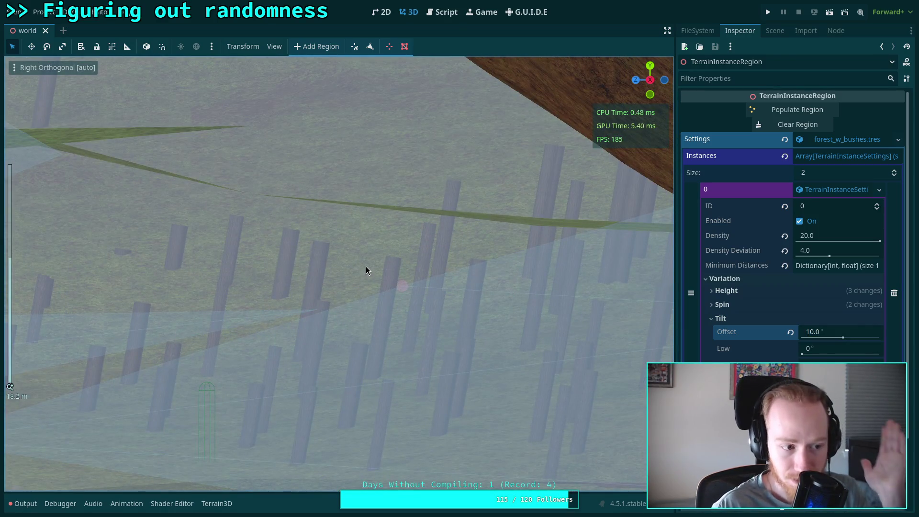
mouse_move(494, 240)
left_mouse_down()
mouse_move(471, 254)
mouse_move(465, 312)
left_mouse_up()
left_click(824, 332)
Set Tilt Offset to -10° and clear and repopulate the region.
type("-10")
key("Return")
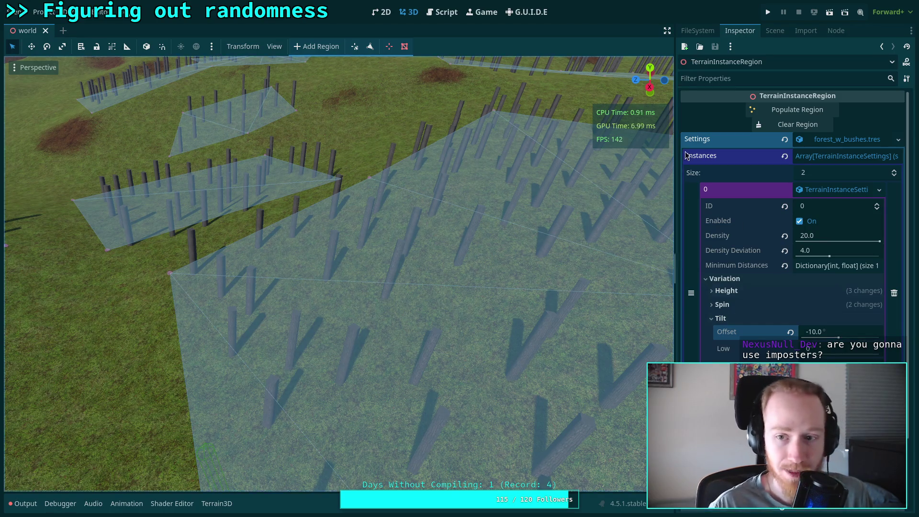
left_click(798, 125)
left_click(797, 110)
key("s")
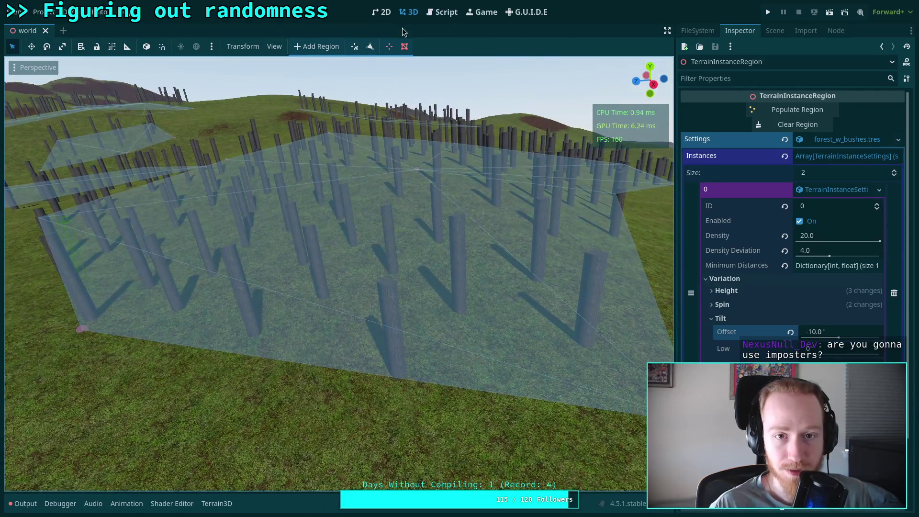
Uncomment line 565's random spin in TerrainInstanceRegion.gd, save, and clear and repopulate the region.
left_click(441, 12)
key("BackSpace")
key("ctrl+s")
left_click(401, 14)
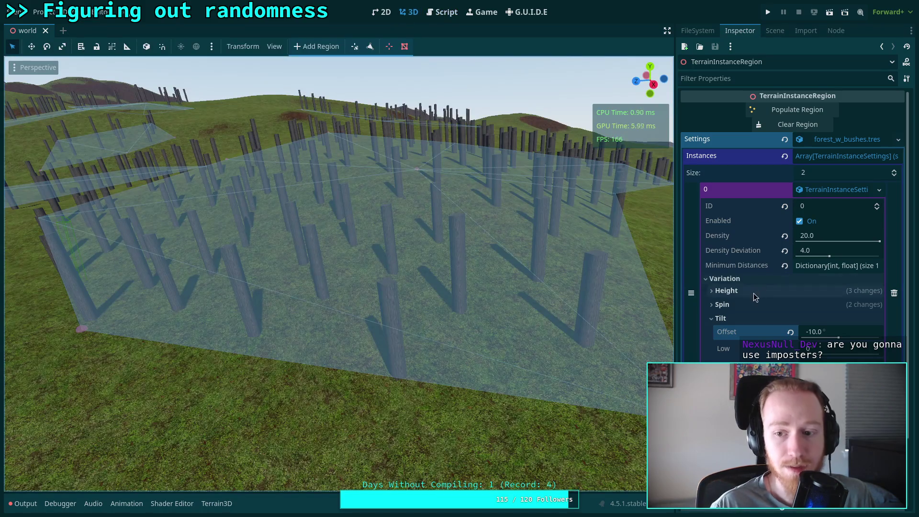
left_click(806, 124)
left_click(810, 113)
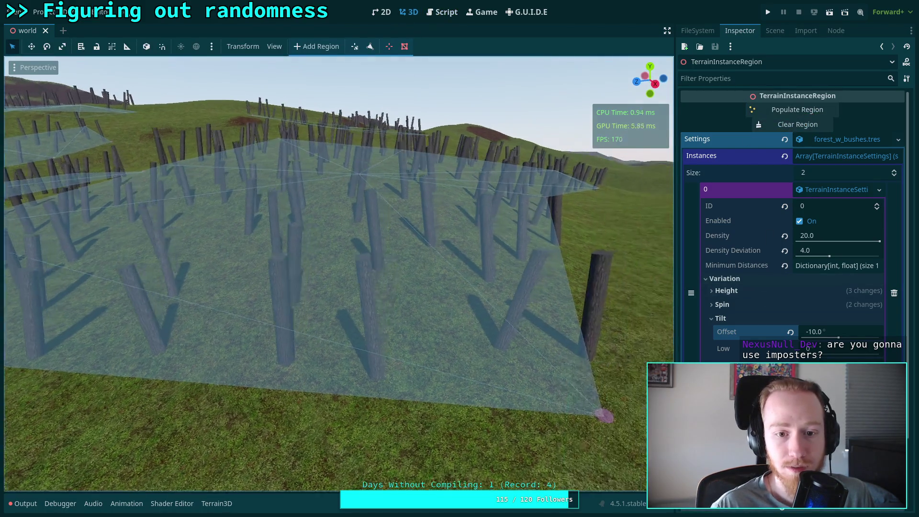
Swing the camera to a new angle to inspect the trunks now leaning different ways.
scroll(335, 273, "down", 6)
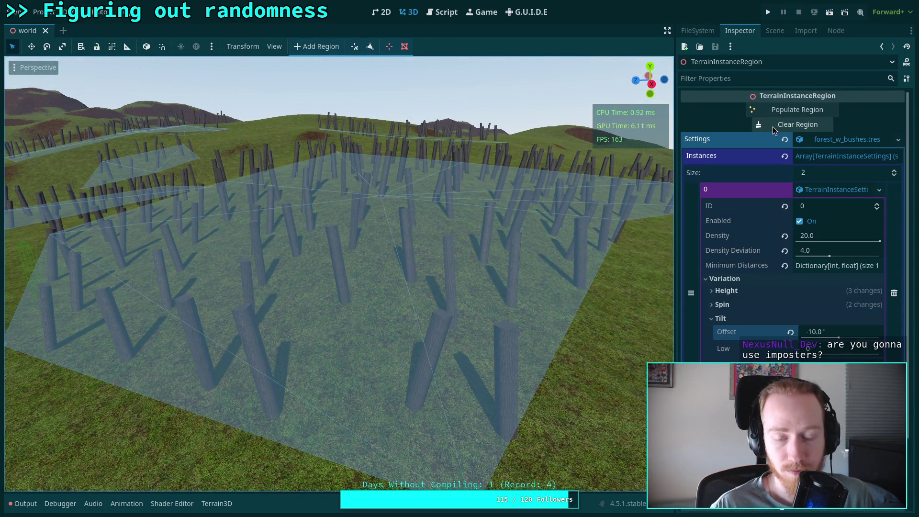
left_click(777, 31)
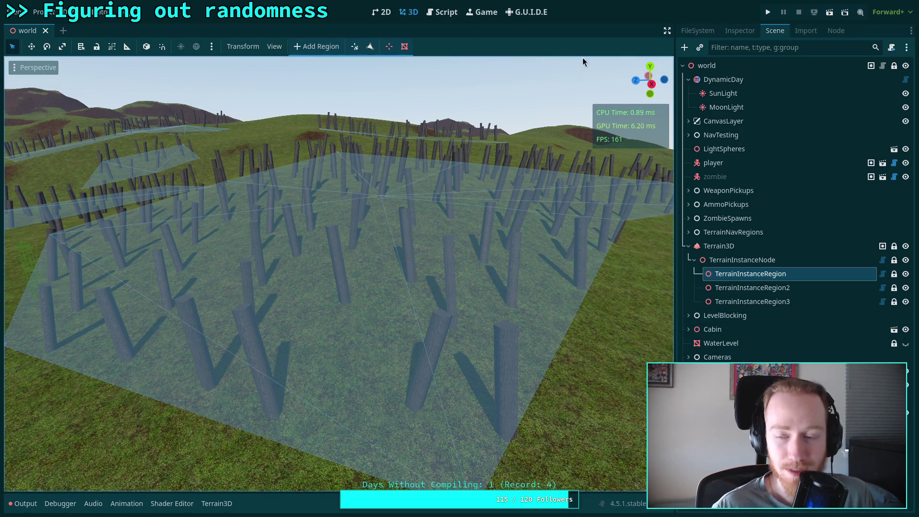
left_click(738, 33)
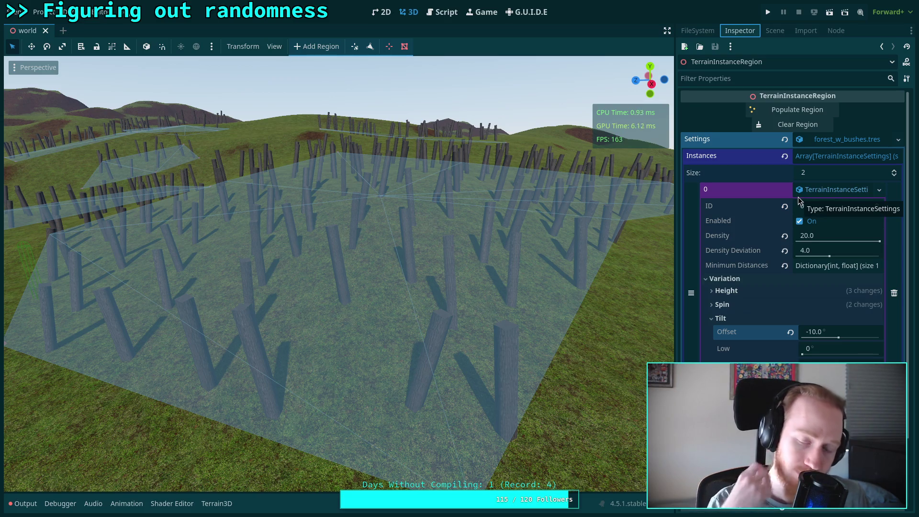
left_click_drag(551, 222, 669, 222)
scroll(669, 222, "up", 5)
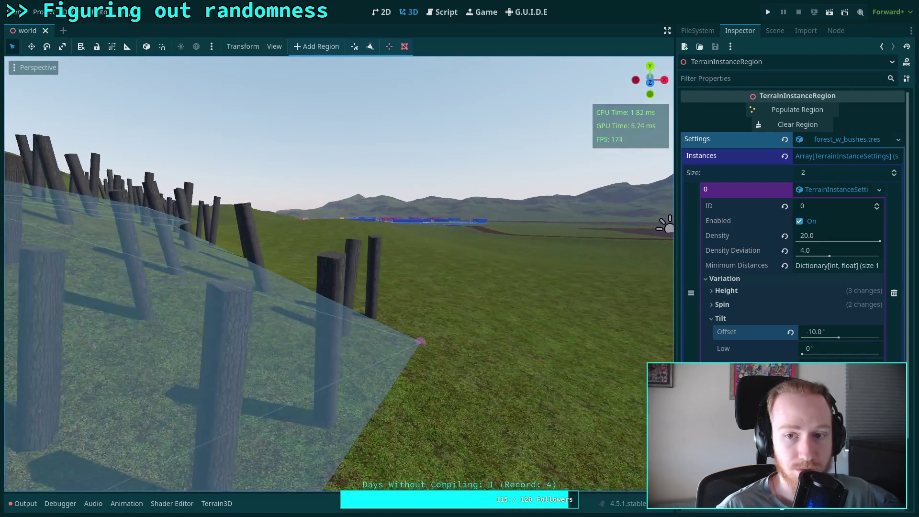
left_click(443, 12)
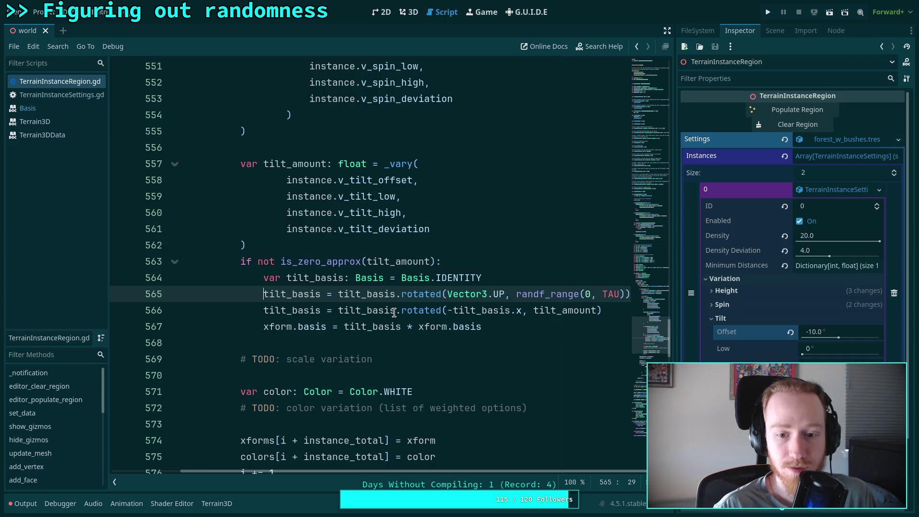
Change tilt_basis.x to tilt_basis.z on line 566 and save the script.
double_click(519, 310)
type("z")
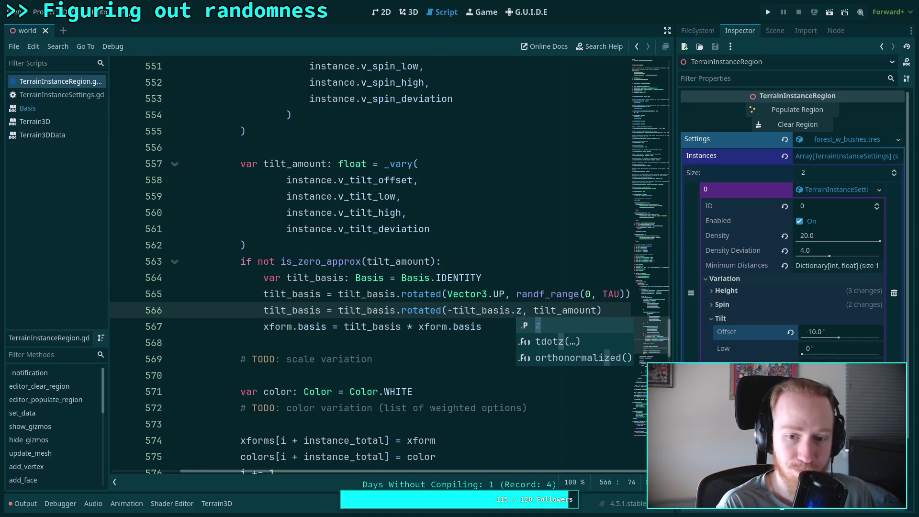
key("ctrl+s")
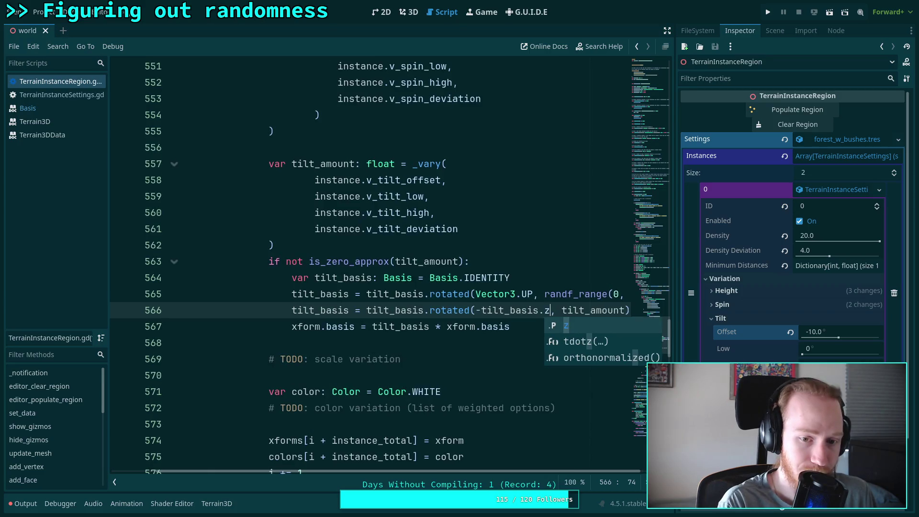
Repopulate the region and look across the trunks leaning in scattered directions.
left_click(408, 12)
left_click(790, 115)
left_click_drag(445, 263, 378, 268)
mouse_move(470, 297)
left_mouse_down()
mouse_move(457, 328)
mouse_move(603, 291)
left_mouse_up()
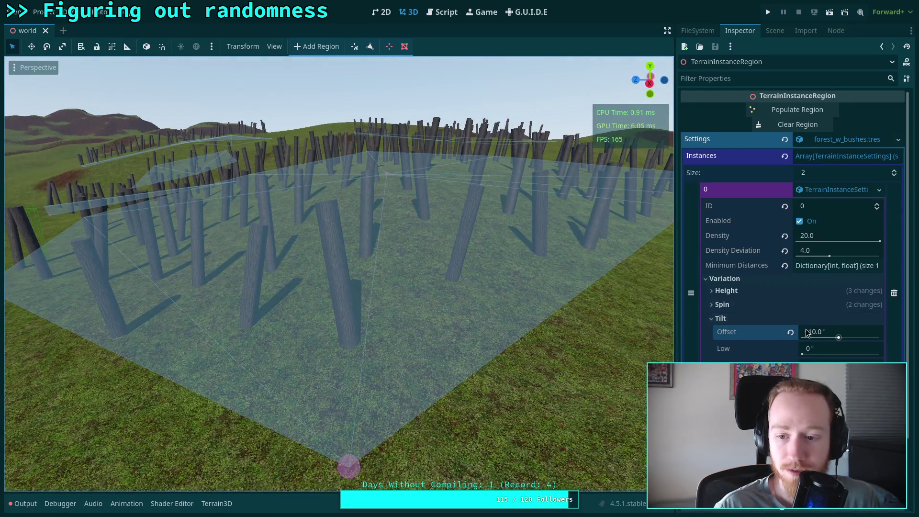
Reset Tilt Offset to 0 and try Tilt Low values of 5° and 2°.
left_click(789, 334)
left_click(842, 351)
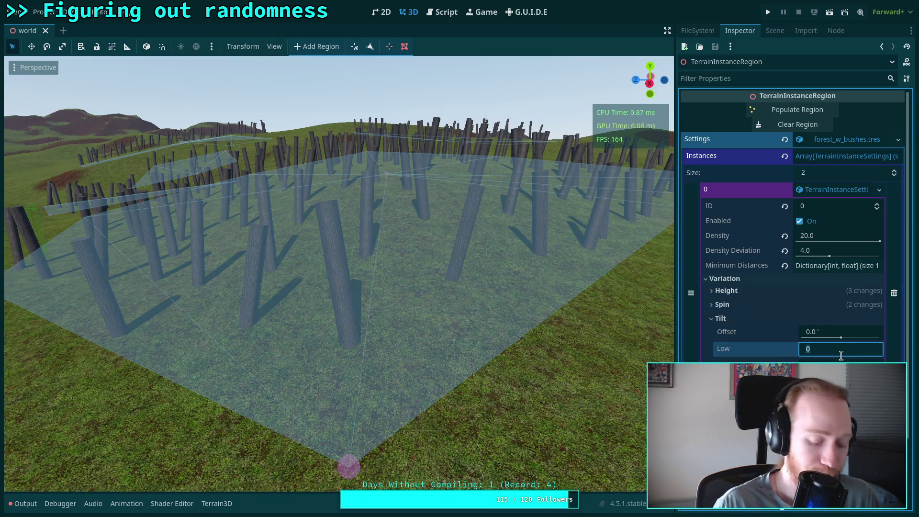
type("-")
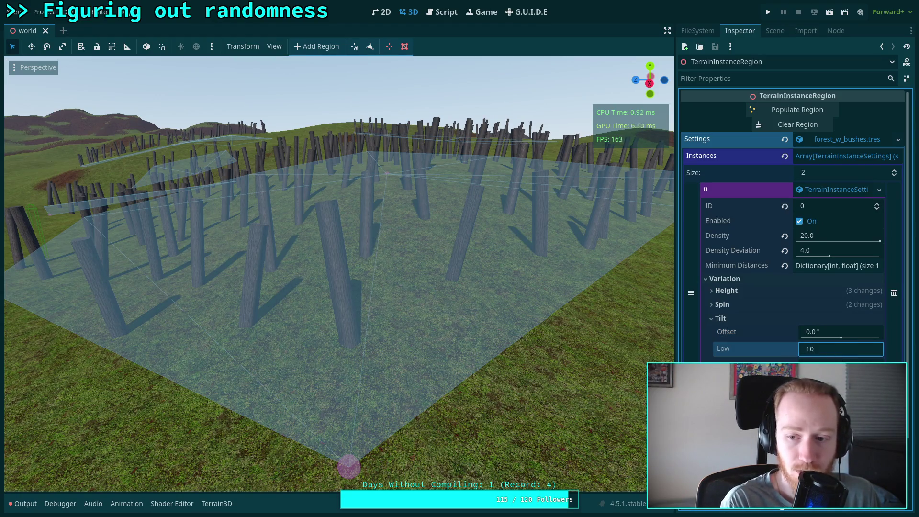
key("Return")
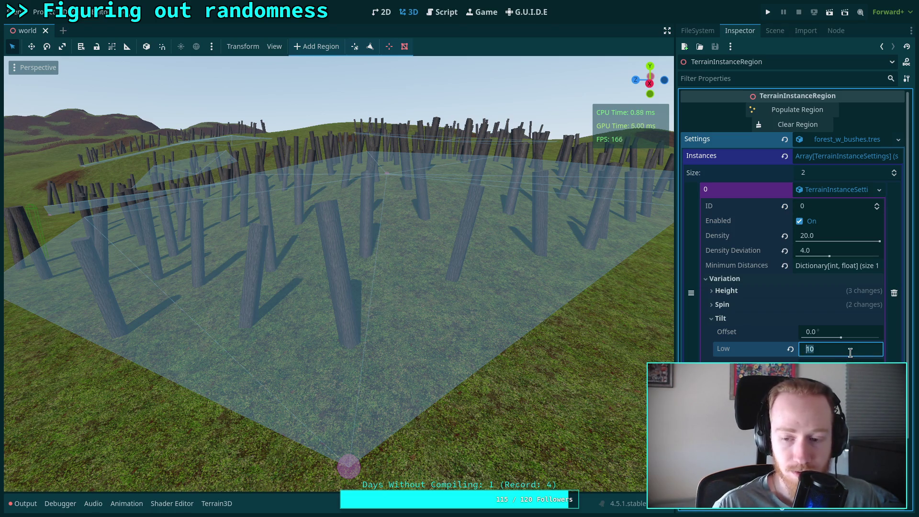
type("0")
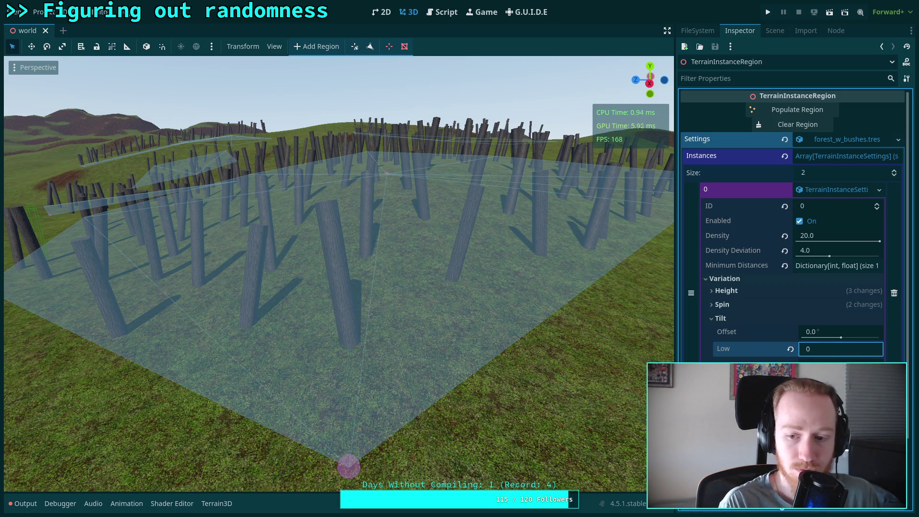
type("5")
key("Return")
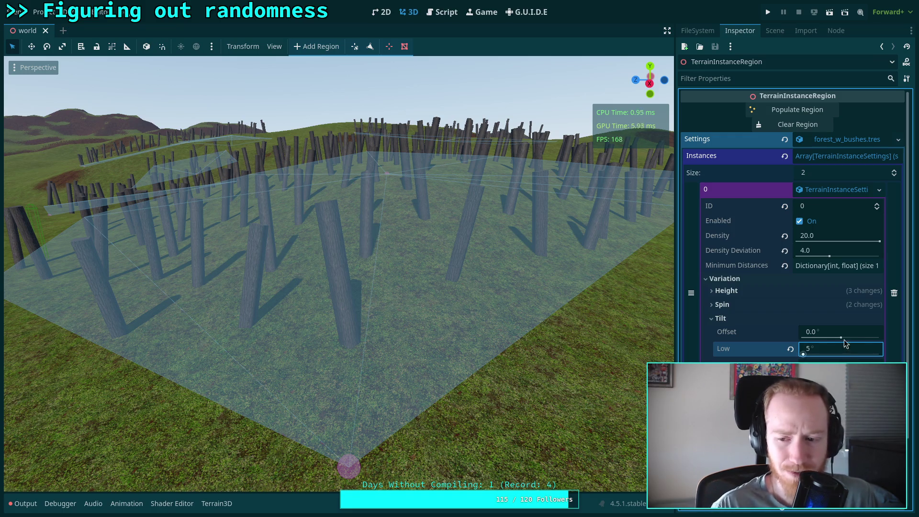
type("2")
left_click(834, 361)
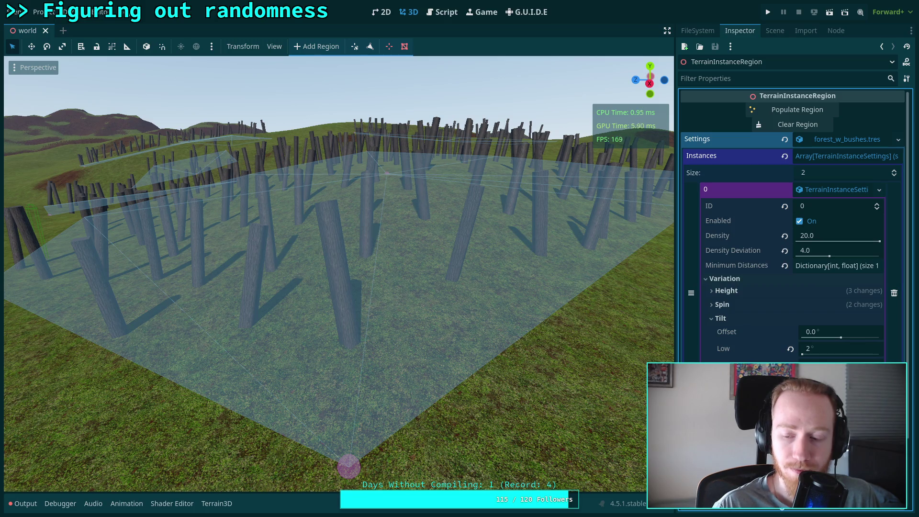
Set Tilt Low to 3° and clear and repopulate the region.
left_click(825, 347)
type("3")
key("Return")
left_click(798, 124)
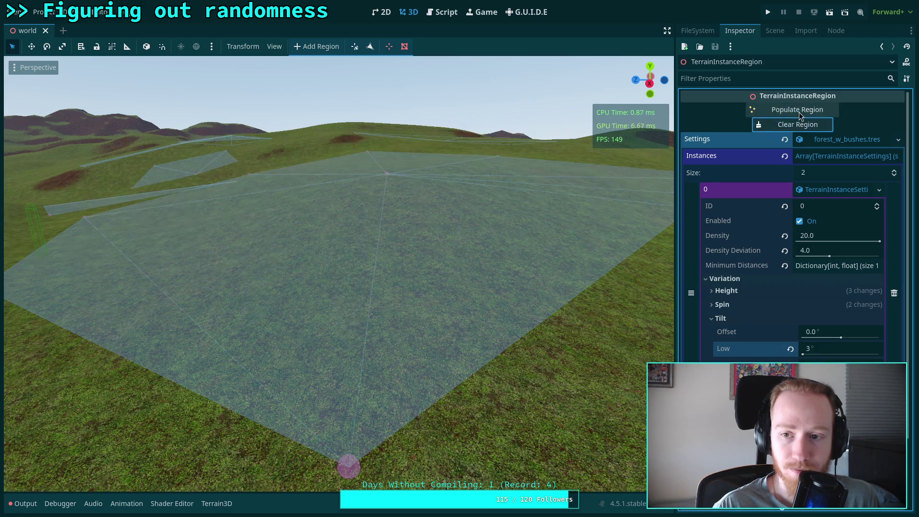
left_click(797, 110)
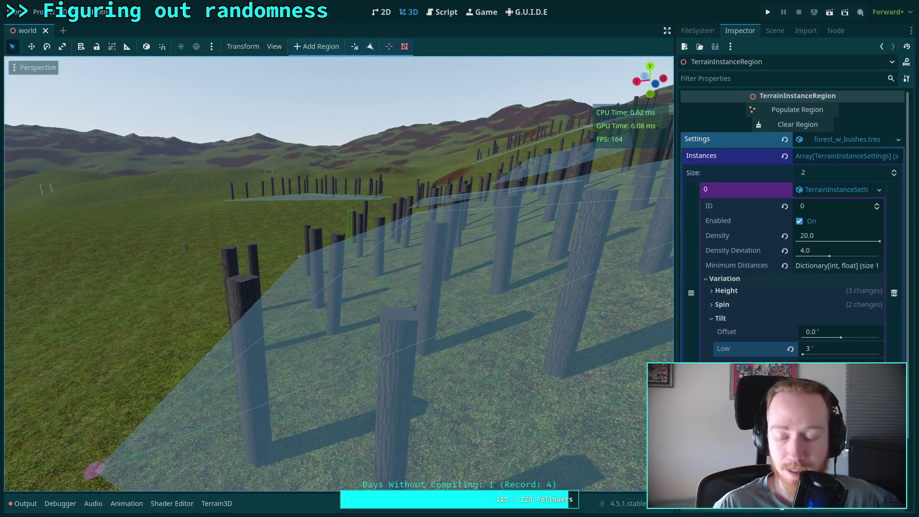
Set Tilt Low to 2° and clear and repopulate the region with a new layout.
left_click(829, 351)
type("3")
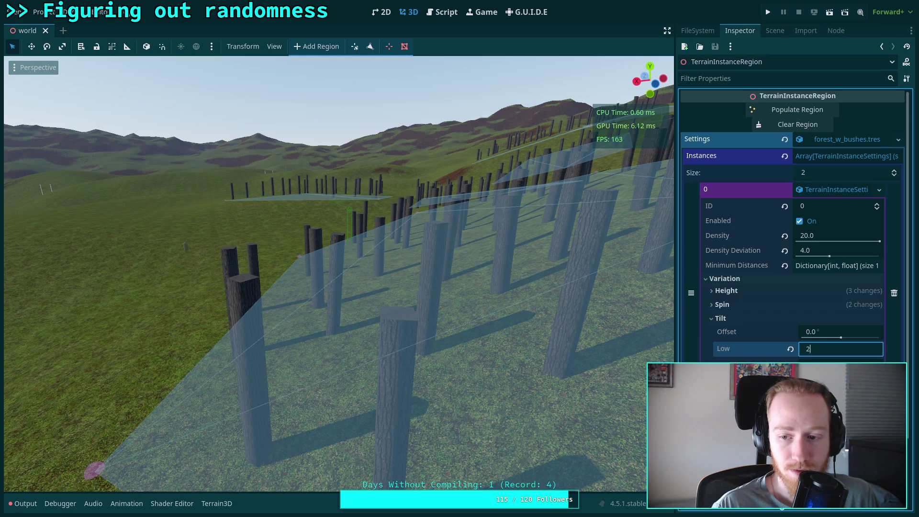
type("2")
key("Return")
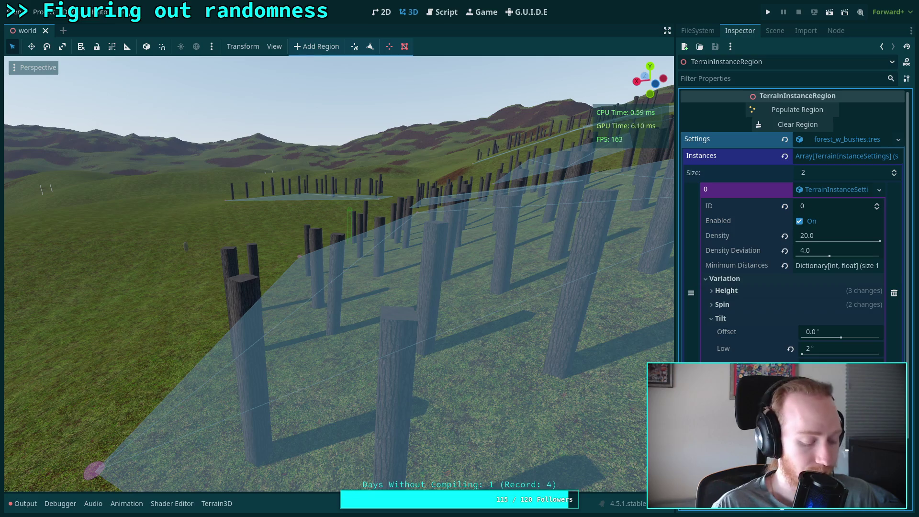
key("Tab")
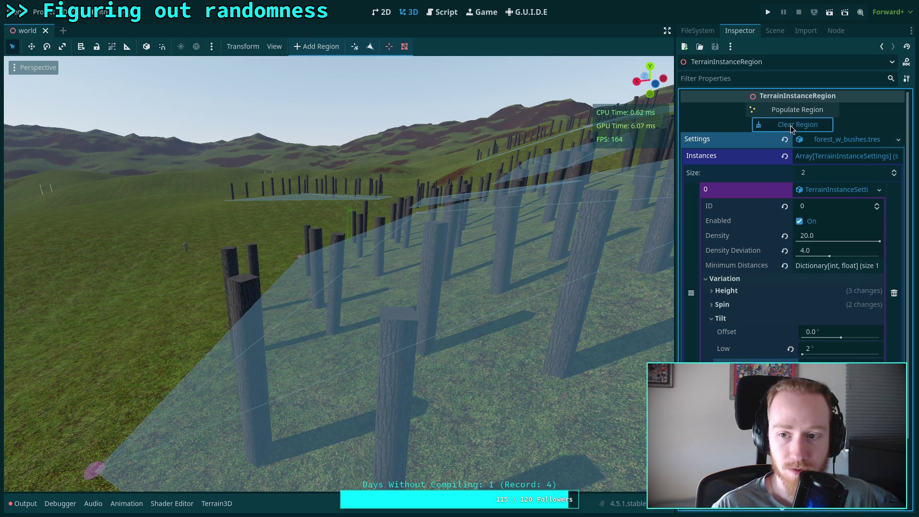
left_click(798, 125)
left_click(797, 110)
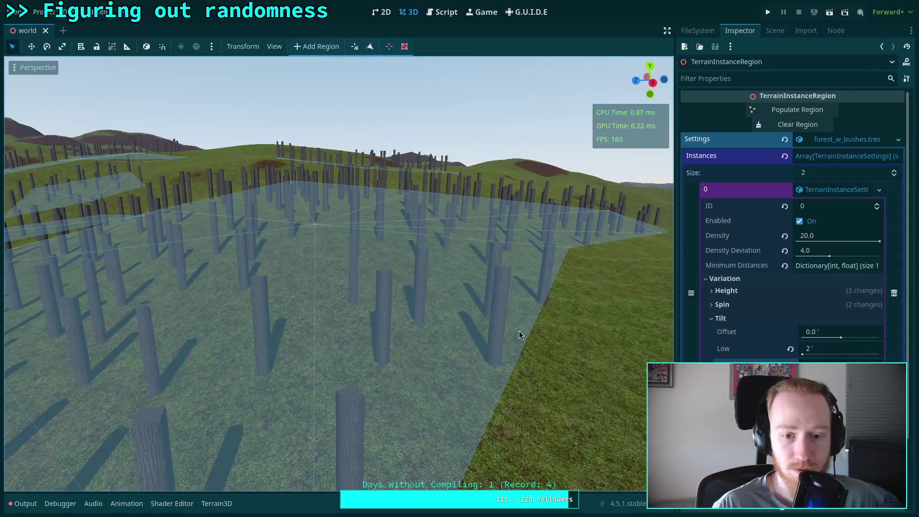
Select the TerrainNavRegions node and fly through the trunk field.
left_click(775, 30)
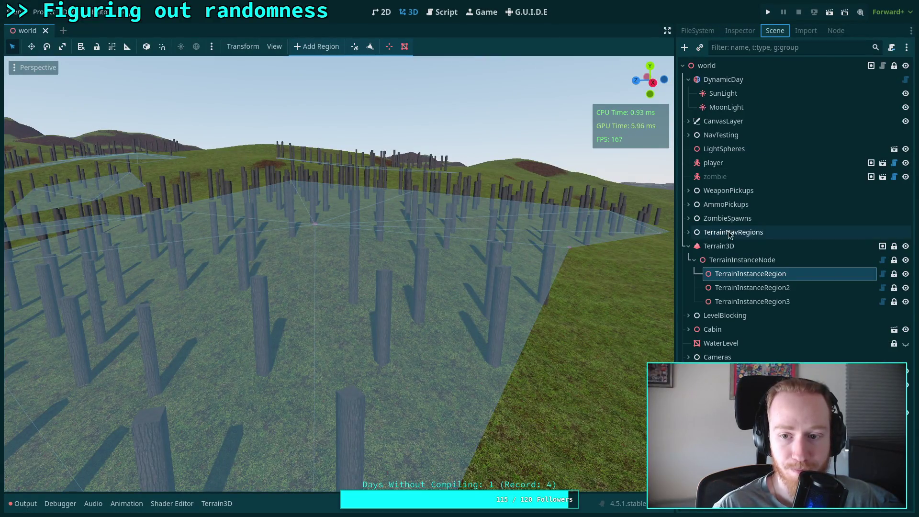
left_click(734, 232)
key("w")
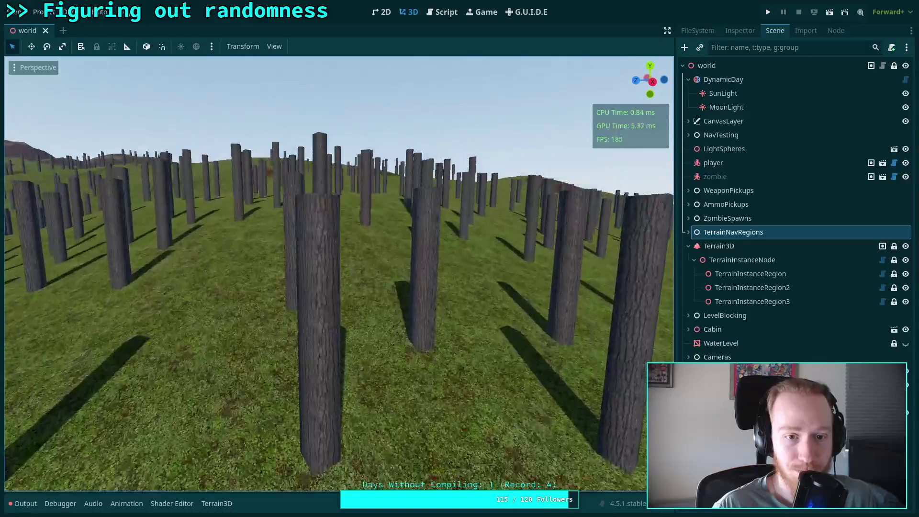
key("w")
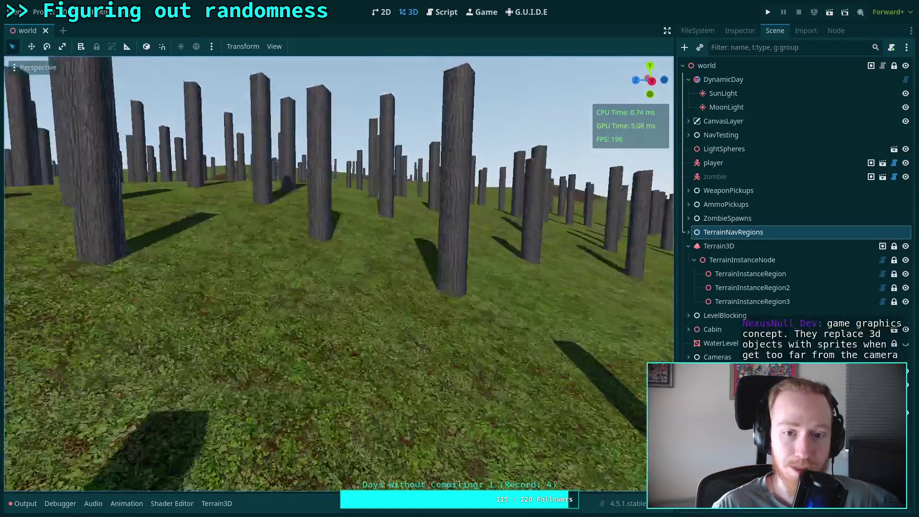
key("w")
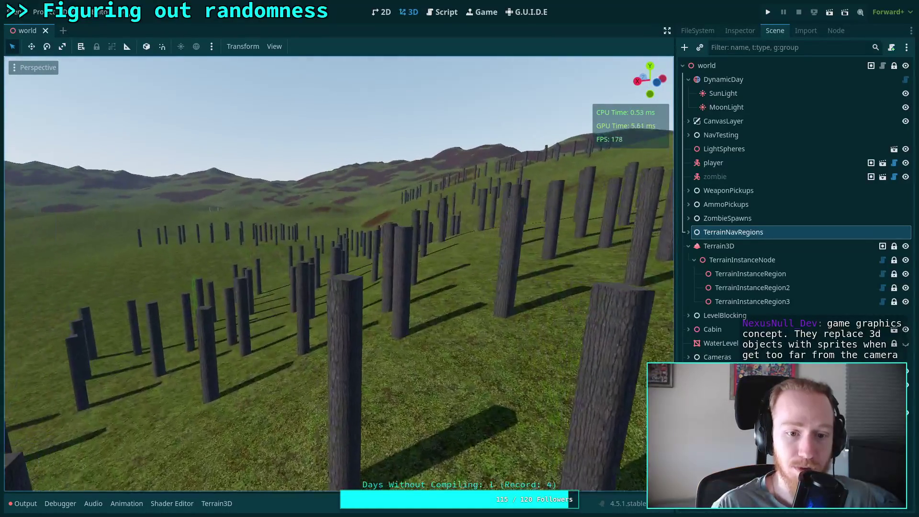
key("w")
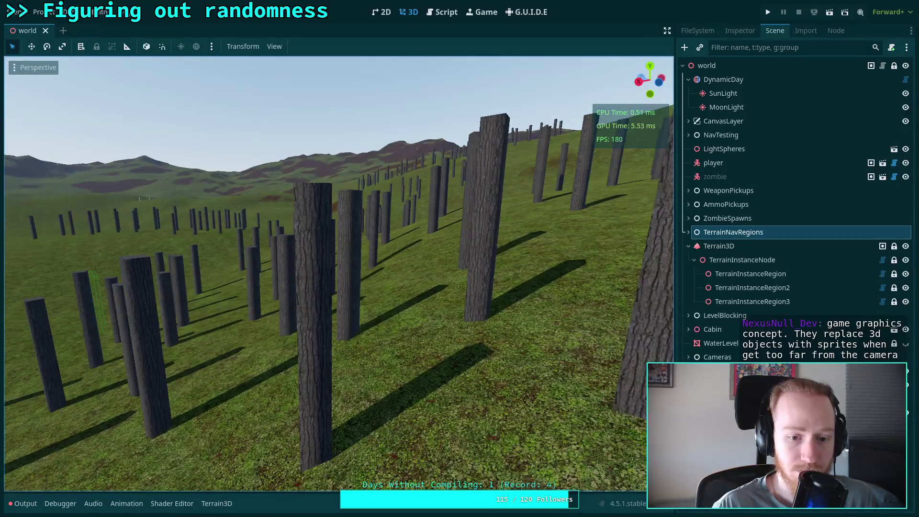
key("a")
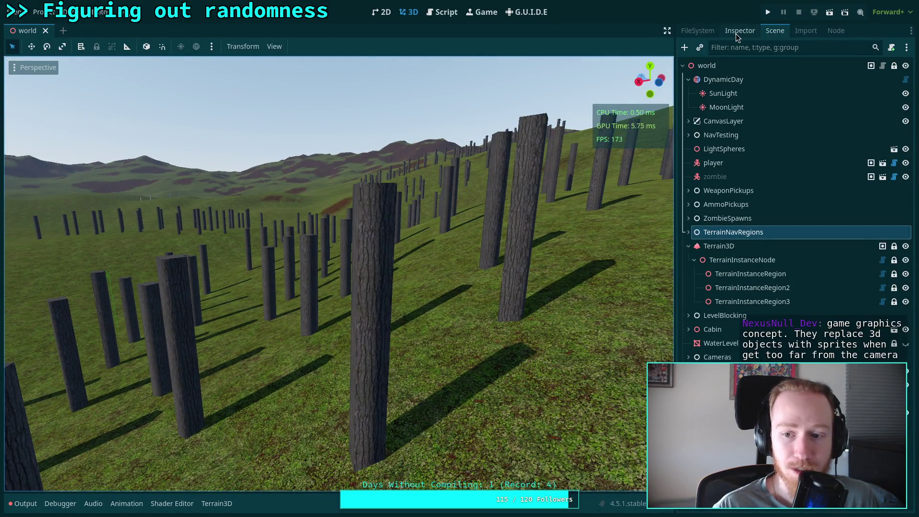
Select the first TerrainInstanceRegion, expand instance 0, and clear and repopulate the region.
left_click(755, 289)
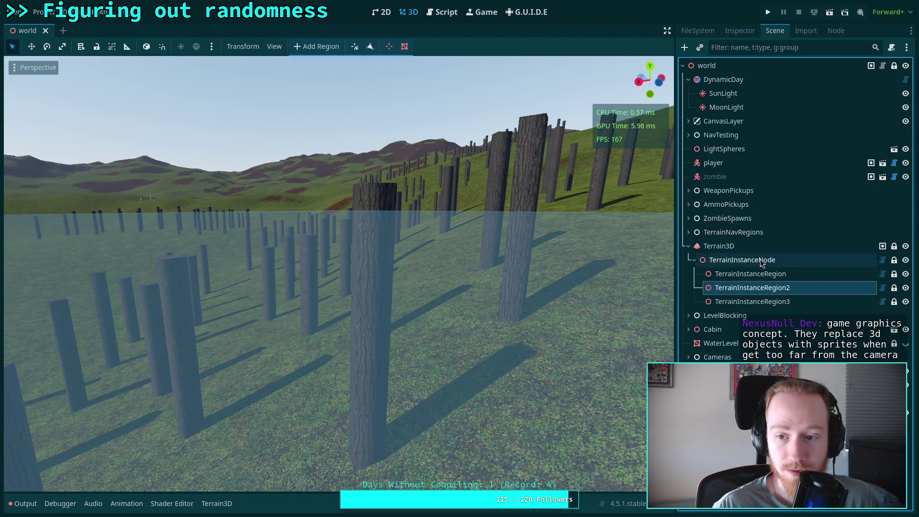
left_click(752, 273)
left_click(741, 33)
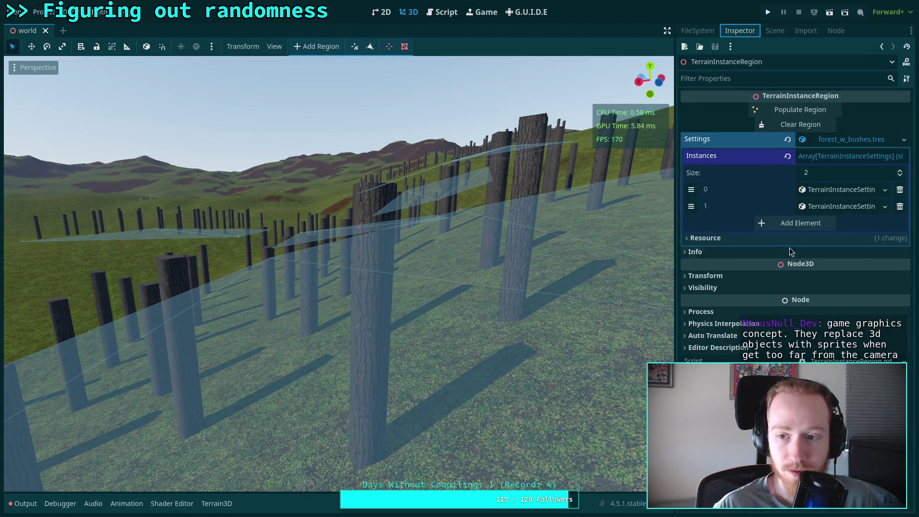
left_click(832, 206)
left_click(836, 190)
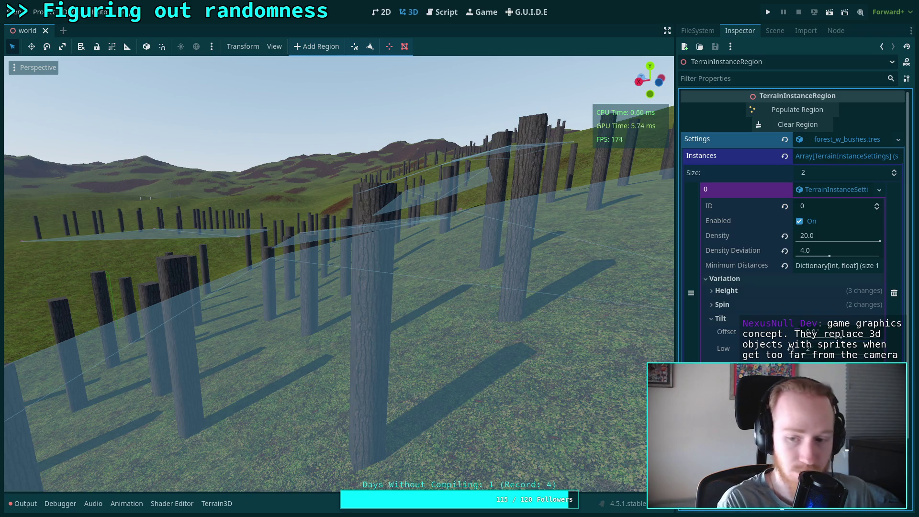
left_click(792, 124)
left_click(791, 112)
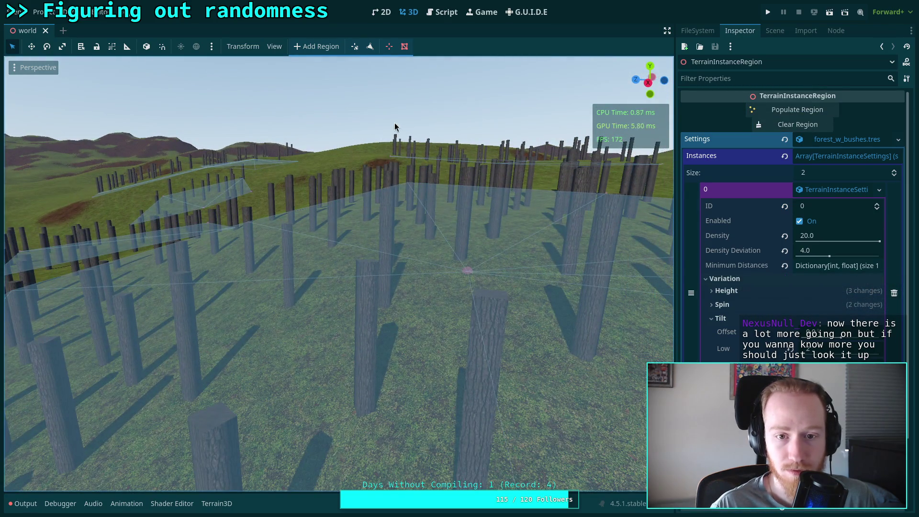
Fly over the new trunks and collapse instance 0's Tilt variation settings.
key("w")
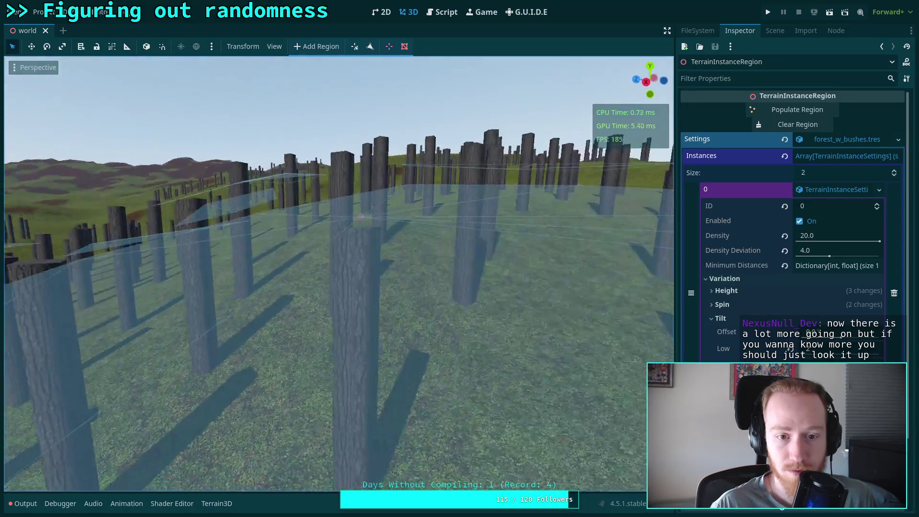
key("w")
key("s")
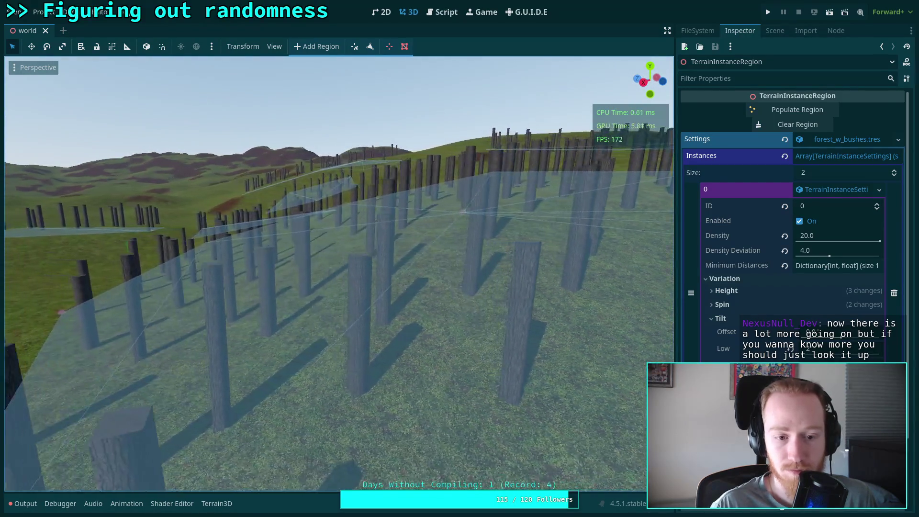
key("w")
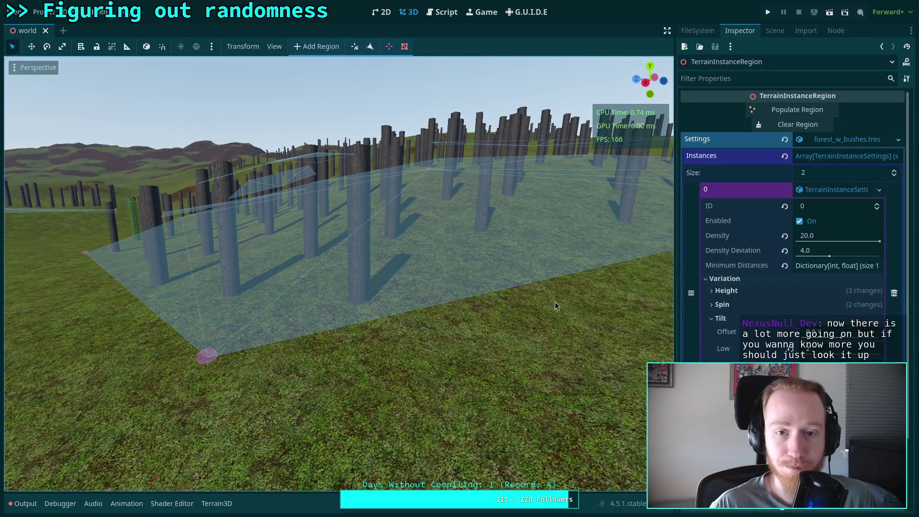
left_click(880, 190)
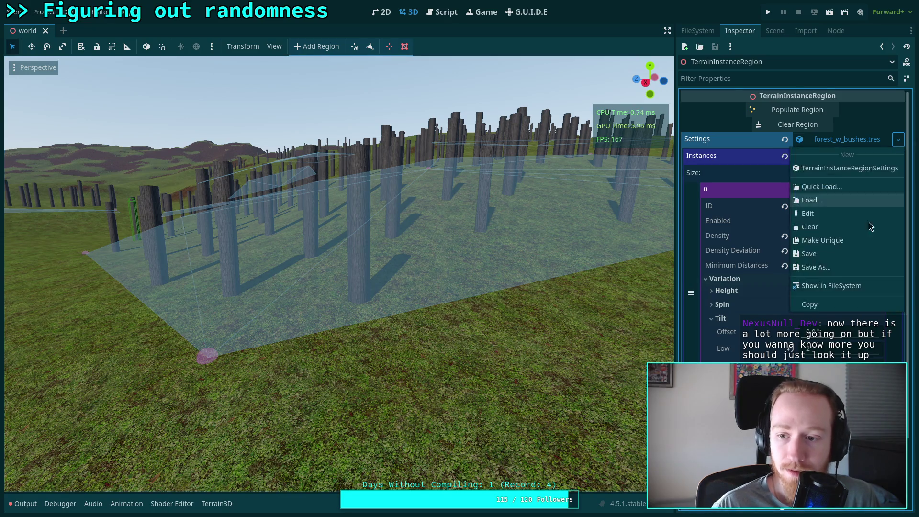
left_click(833, 254)
left_click(774, 319)
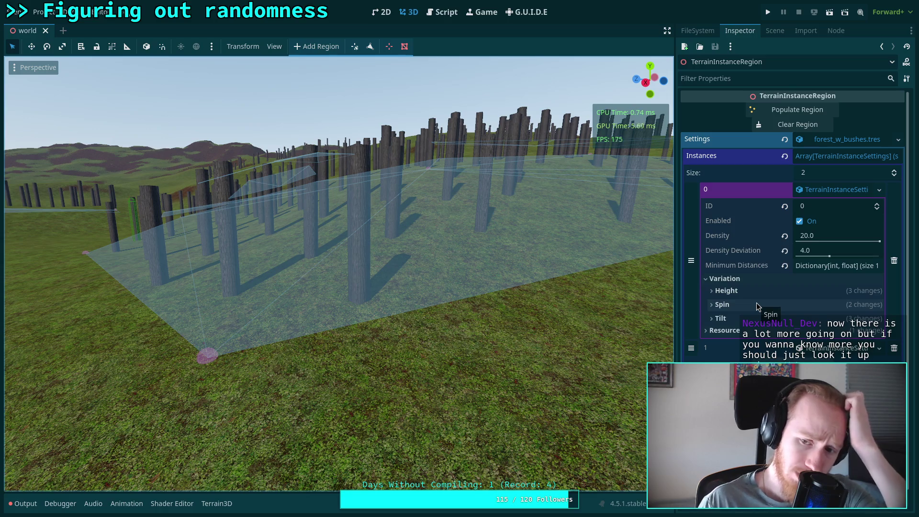
left_click(442, 12)
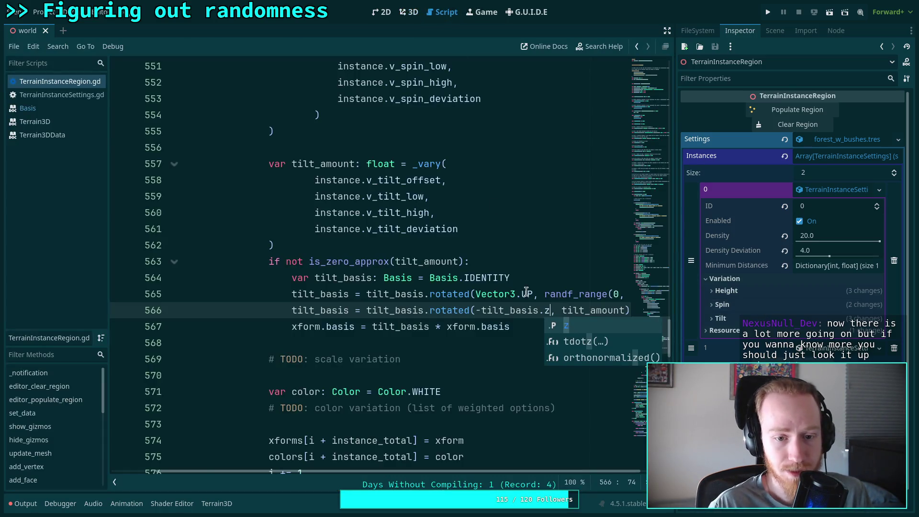
Open TerrainInstanceSettings.gd to review the Tilt subgroup's offset, low, high and deviation ranges.
left_click(425, 343)
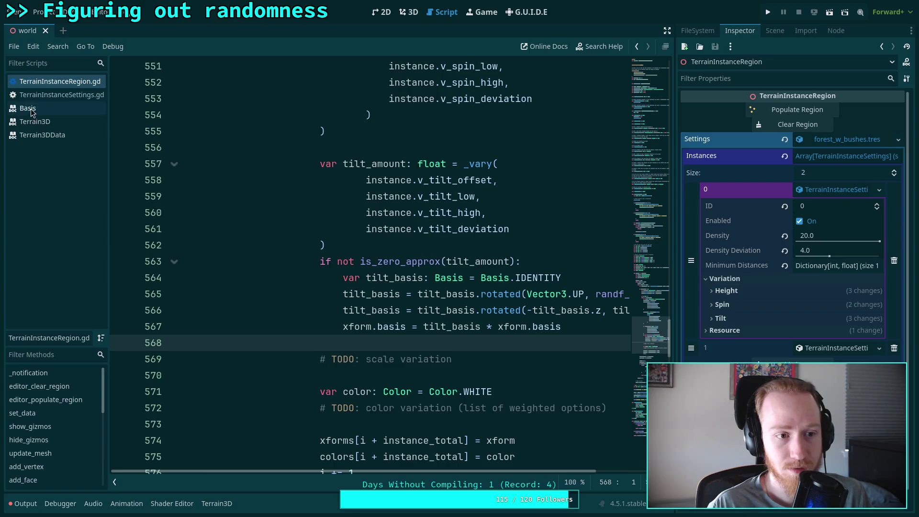
left_click(66, 96)
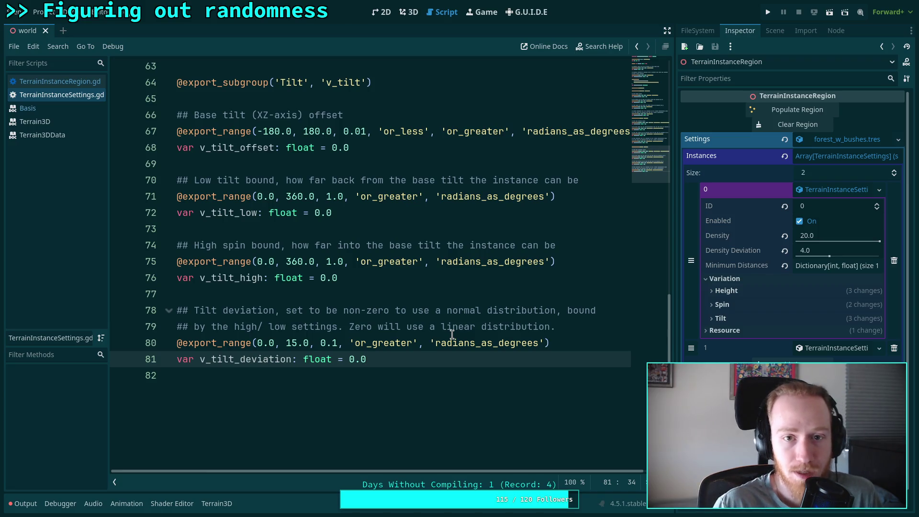
left_click(410, 12)
Select TerrainInstanceRegion3, fly to it, and populate it with trunks.
left_click(775, 30)
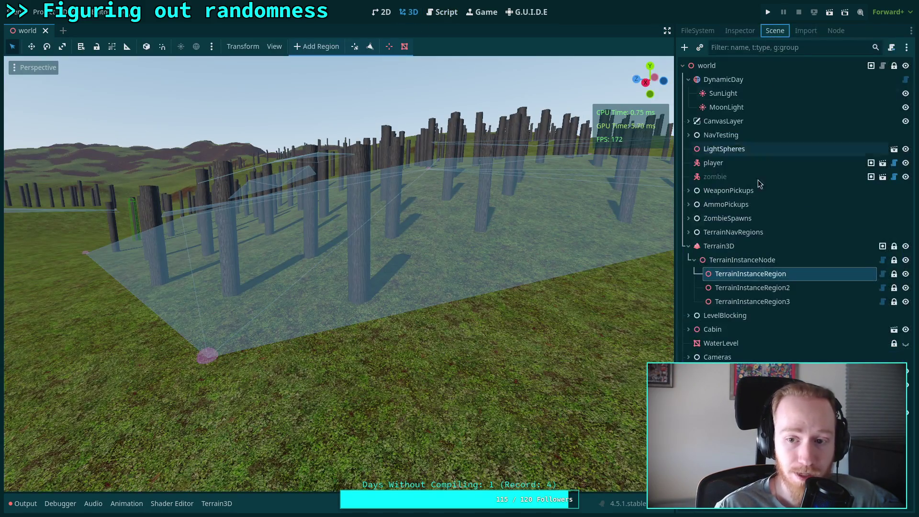
double_click(762, 301)
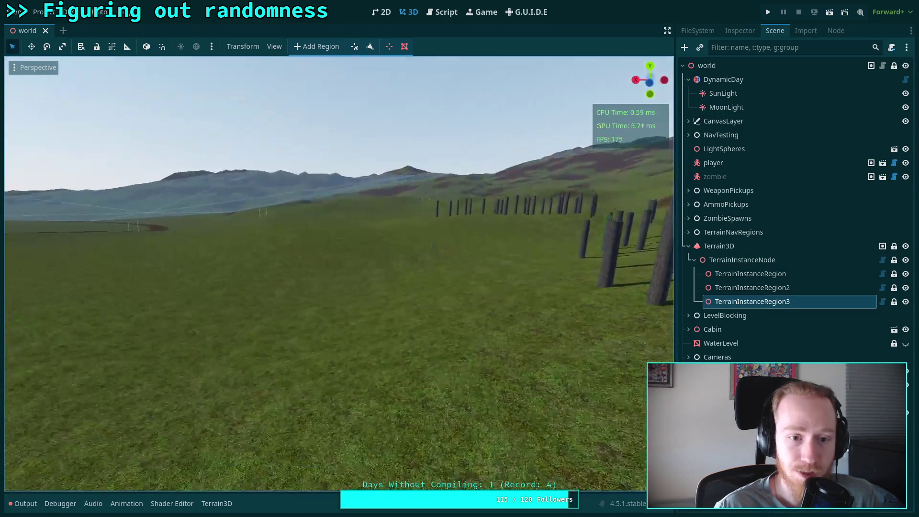
left_click(806, 31)
left_click(774, 32)
left_click(741, 31)
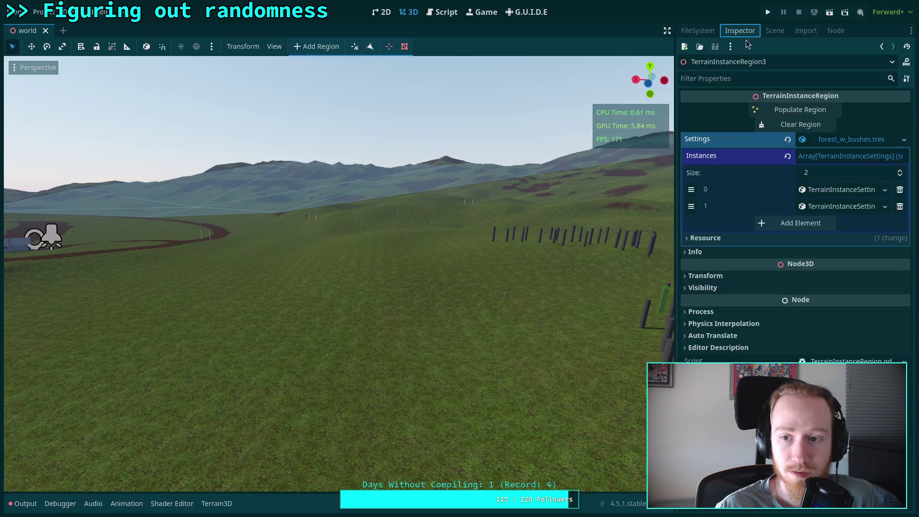
left_click(843, 207)
left_click(828, 206)
left_click(812, 112)
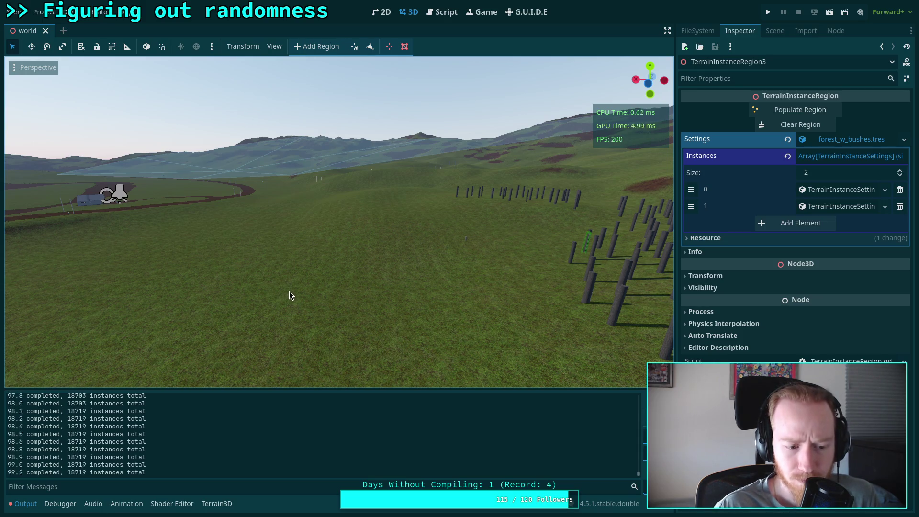
Turn the view toward the populated hills and check the log's 18720 placed instances.
left_click_drag(306, 293, 424, 168)
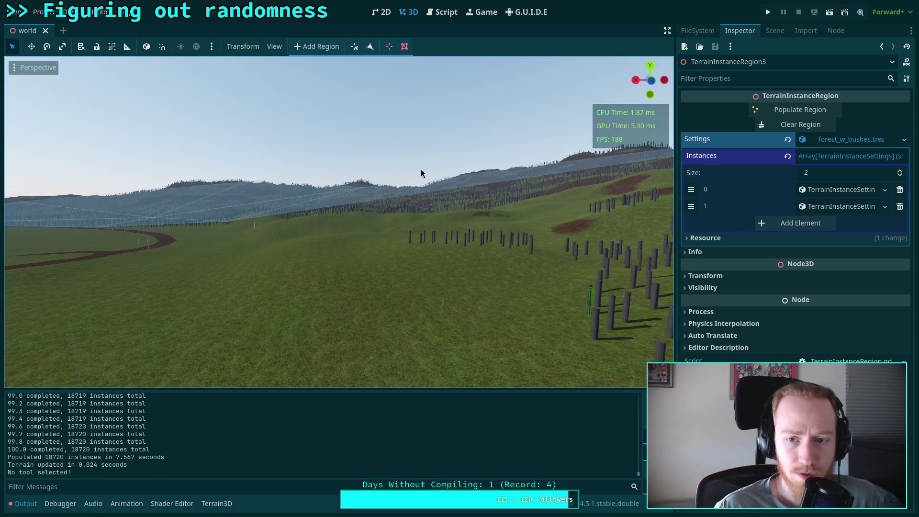
left_click(23, 503)
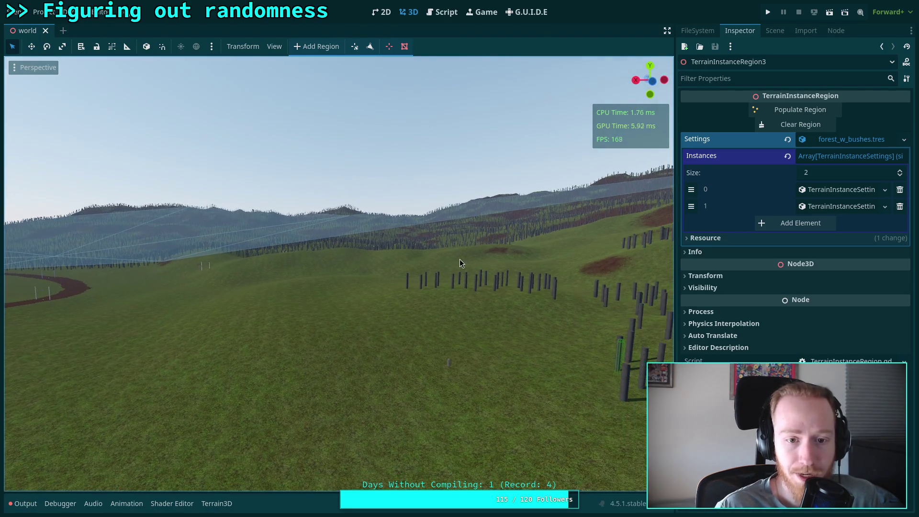
left_click(774, 31)
left_click(763, 245)
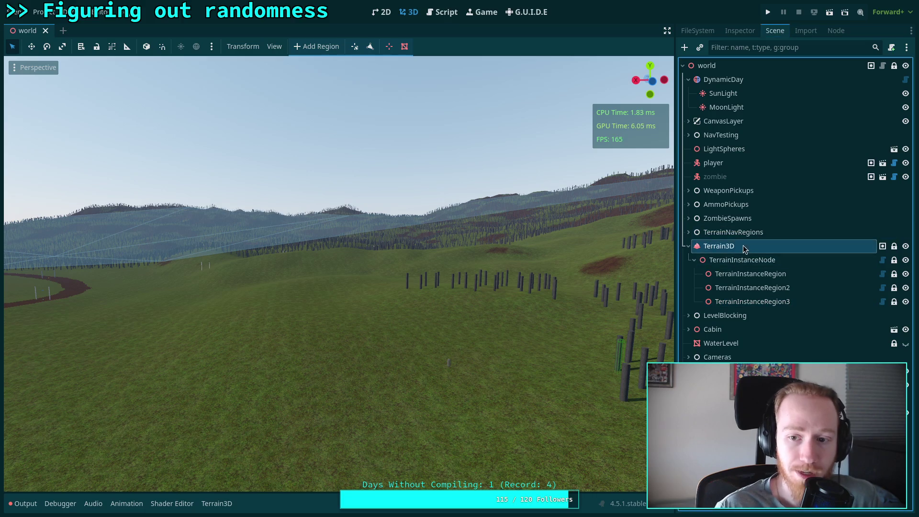
left_click(429, 236)
left_click_drag(429, 236, 434, 211)
scroll(42, 429, "up", 2)
left_click(21, 499)
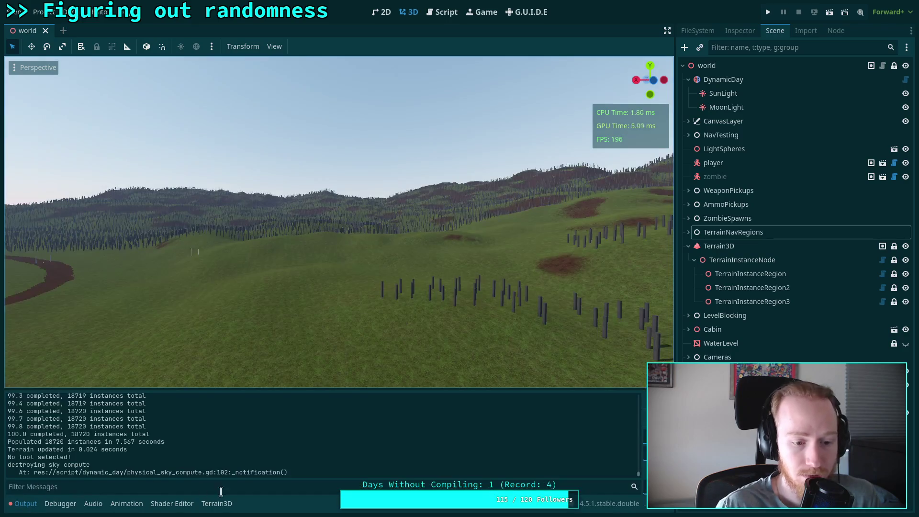
left_click(23, 503)
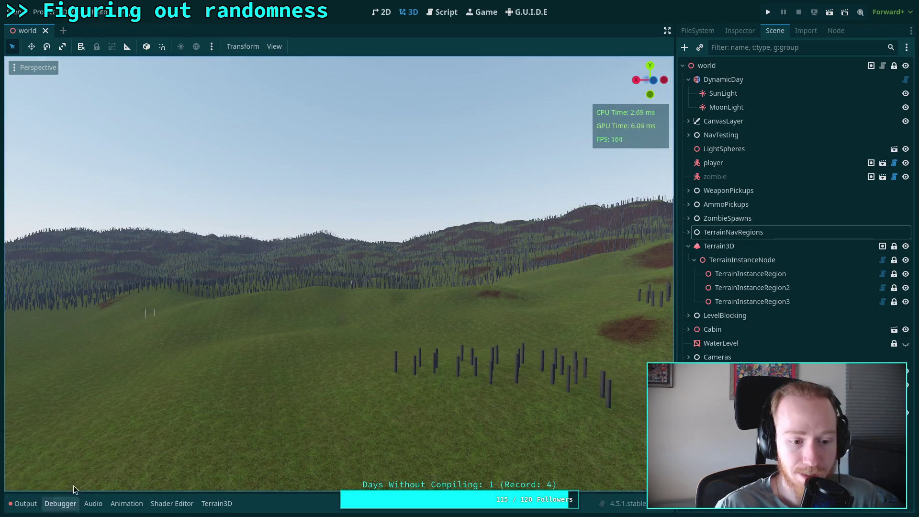
key("w")
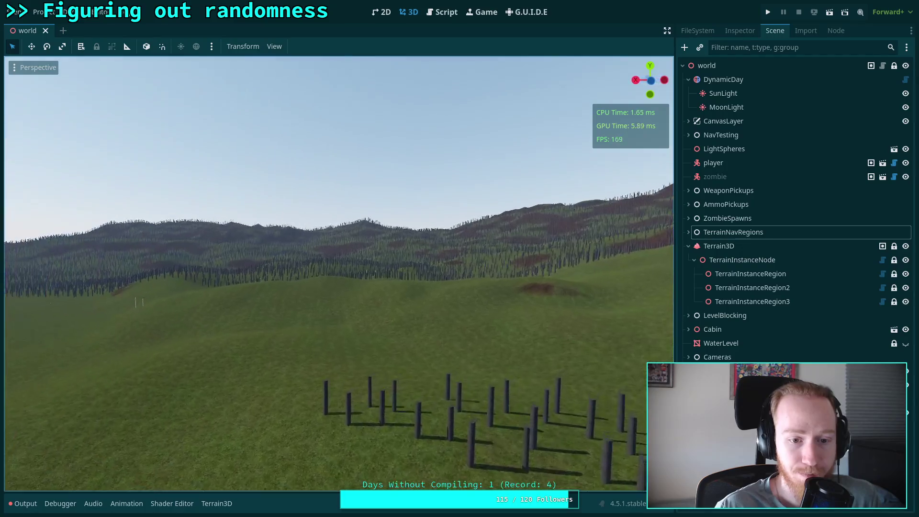
key("w")
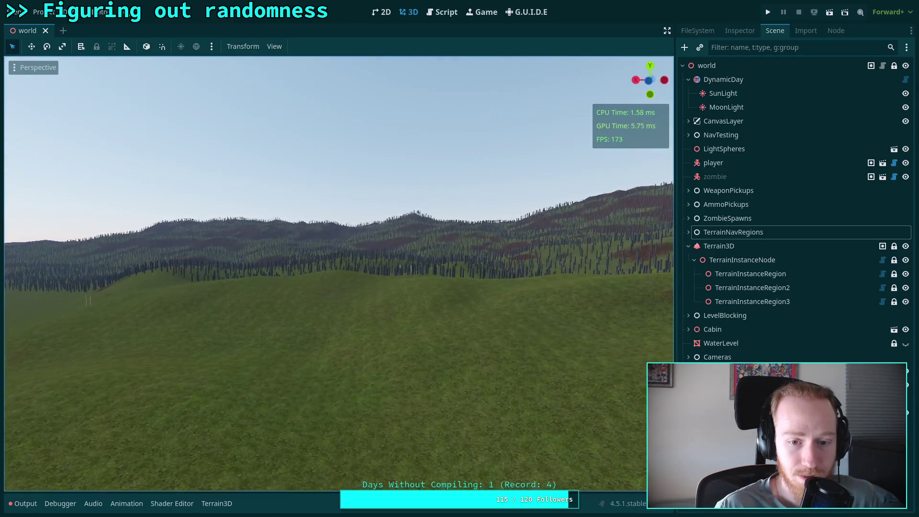
key("w")
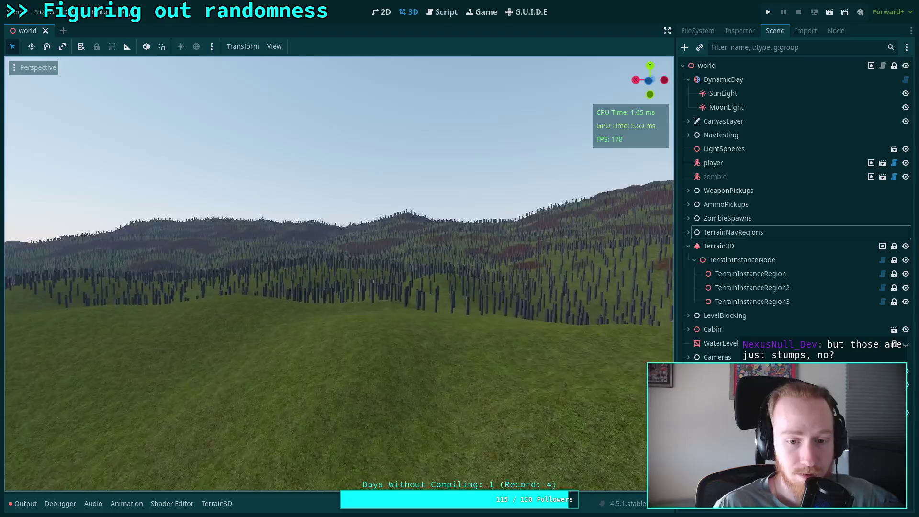
key("w")
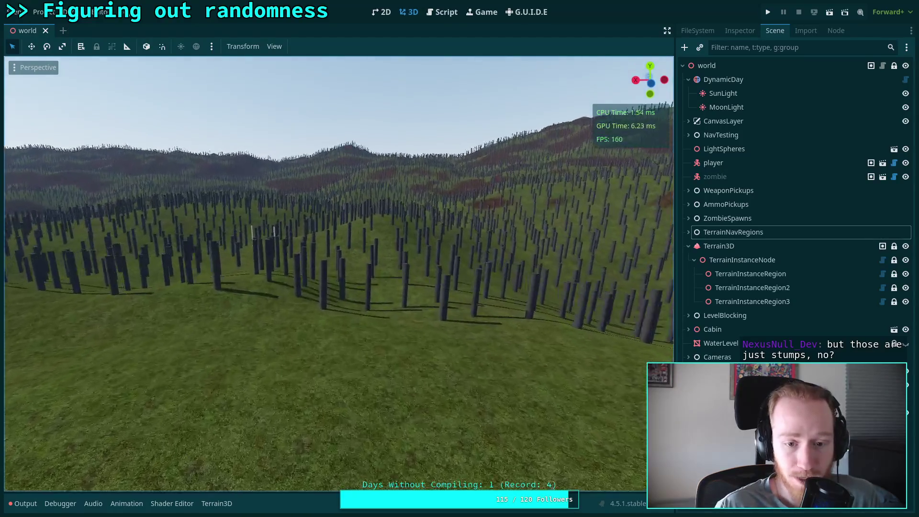
key("w")
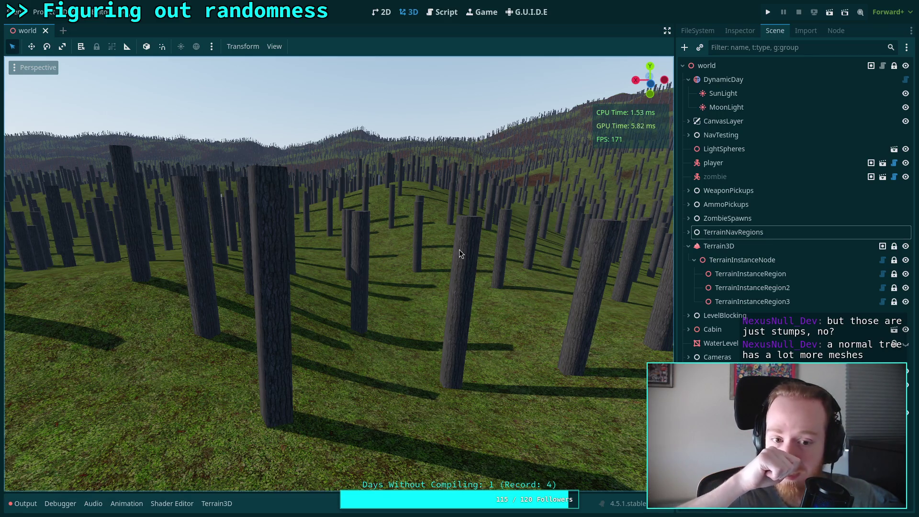
right_click(371, 276)
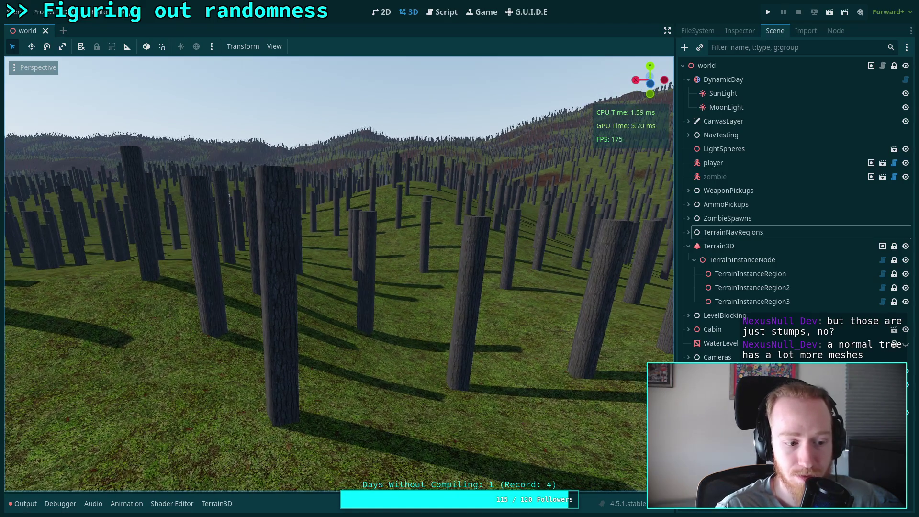
key("w")
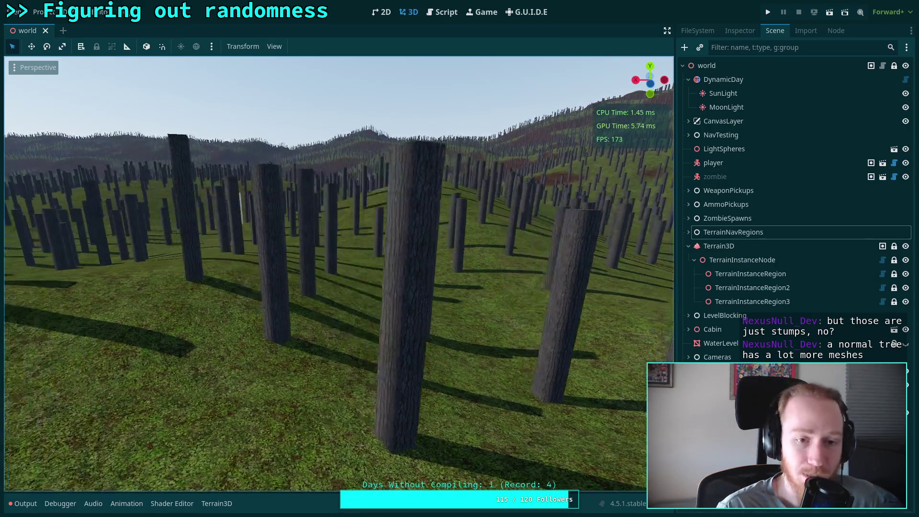
key("s")
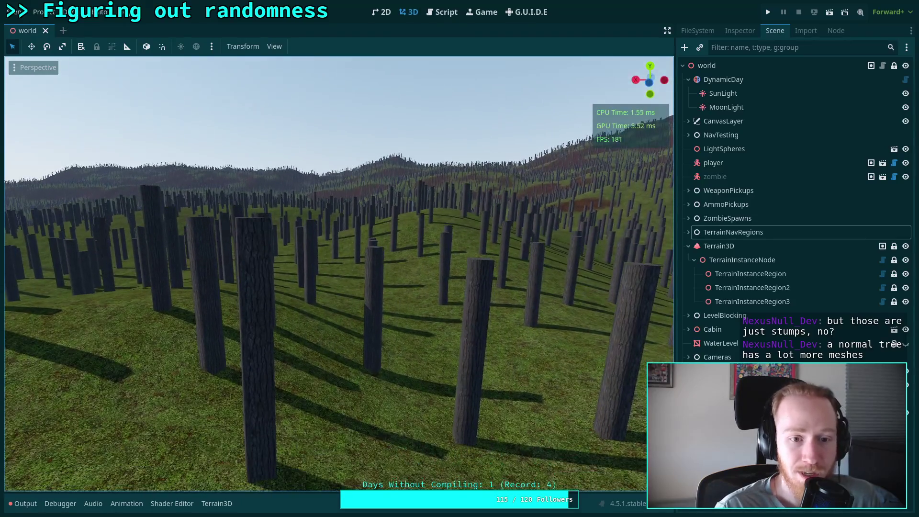
key("s")
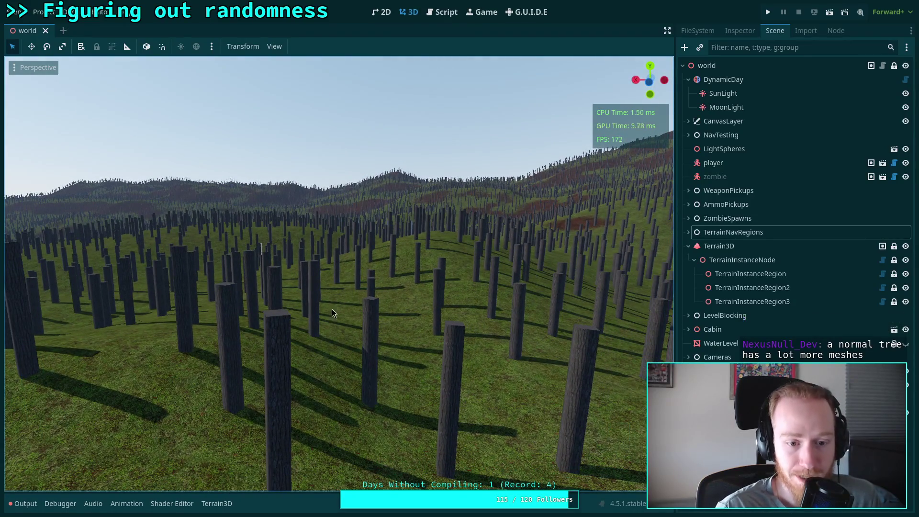
right_click(372, 233)
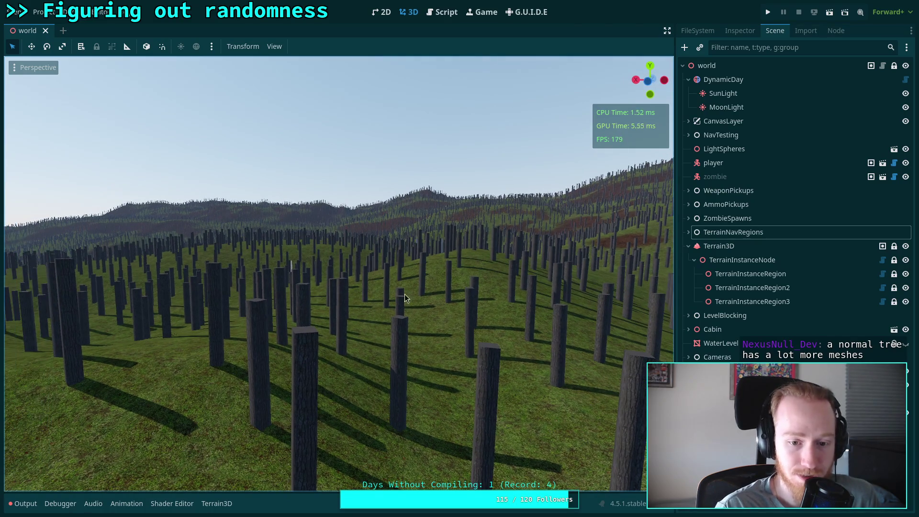
right_click(319, 232)
key("w")
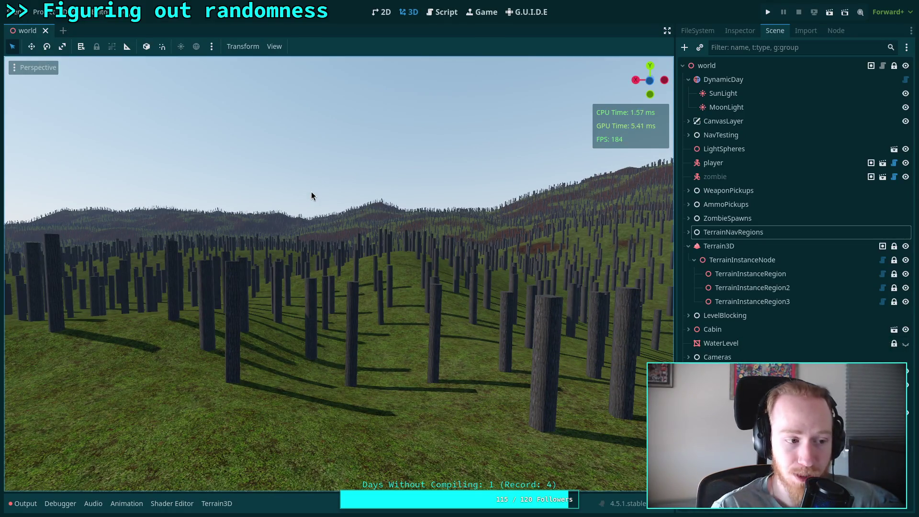
right_click(308, 258)
key("s")
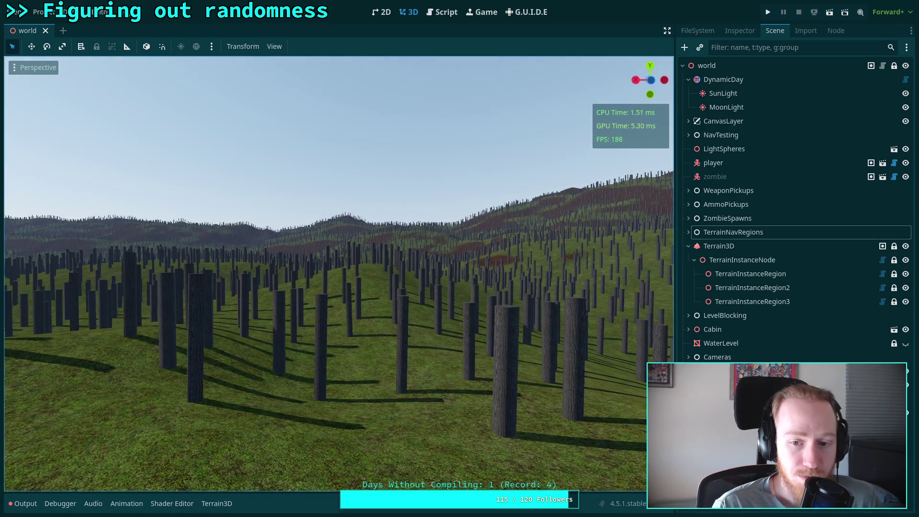
key("s")
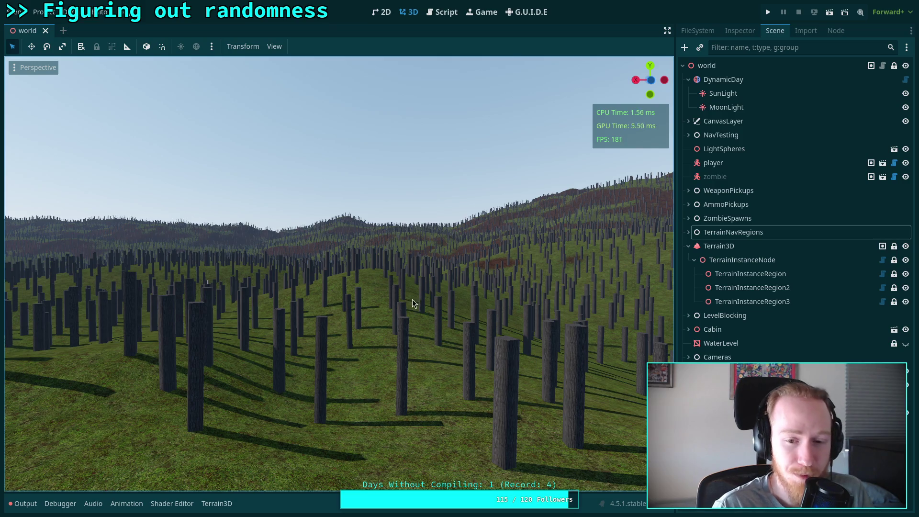
right_click(320, 284)
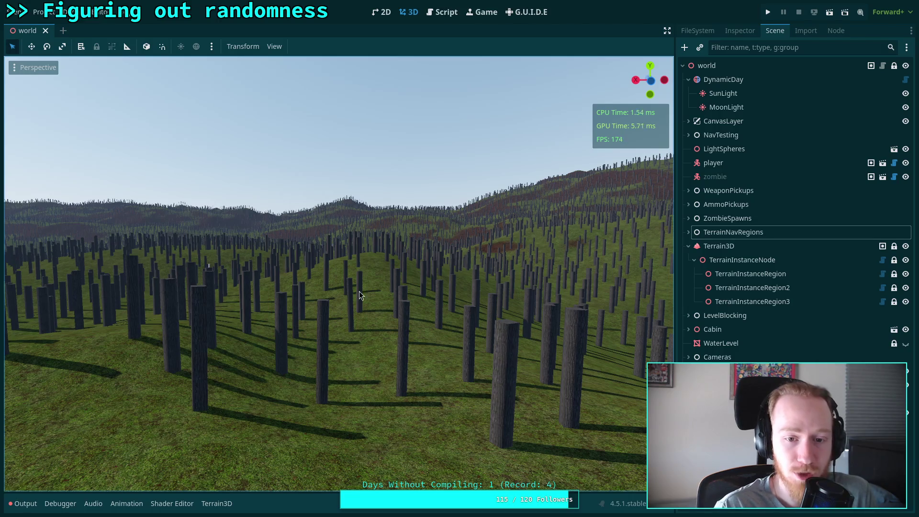
right_click(396, 269)
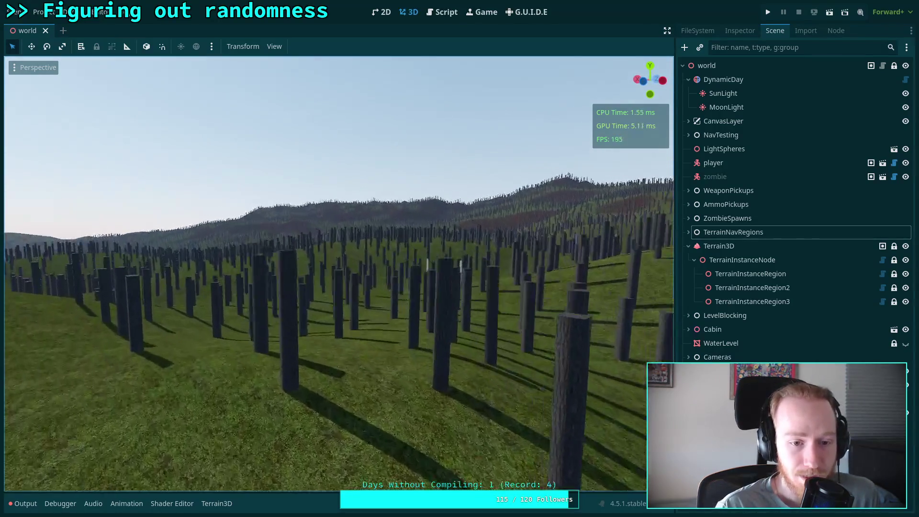
key("s")
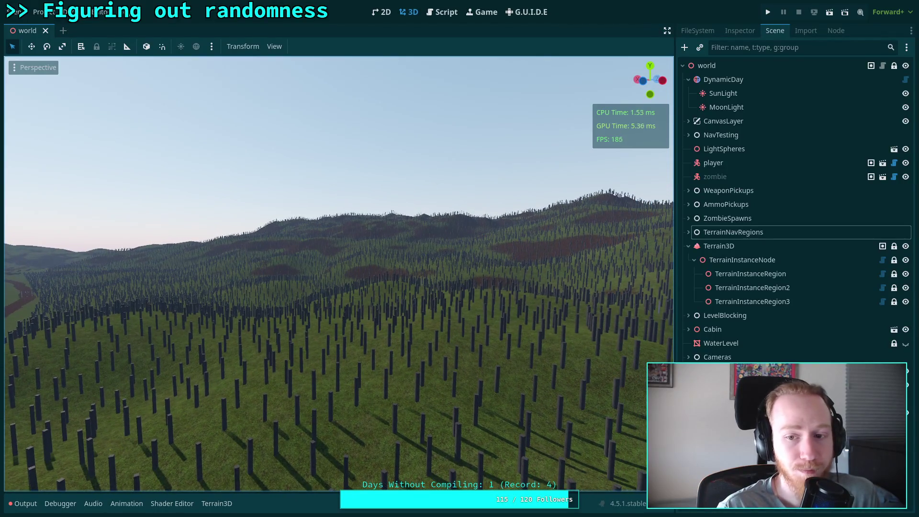
key("w")
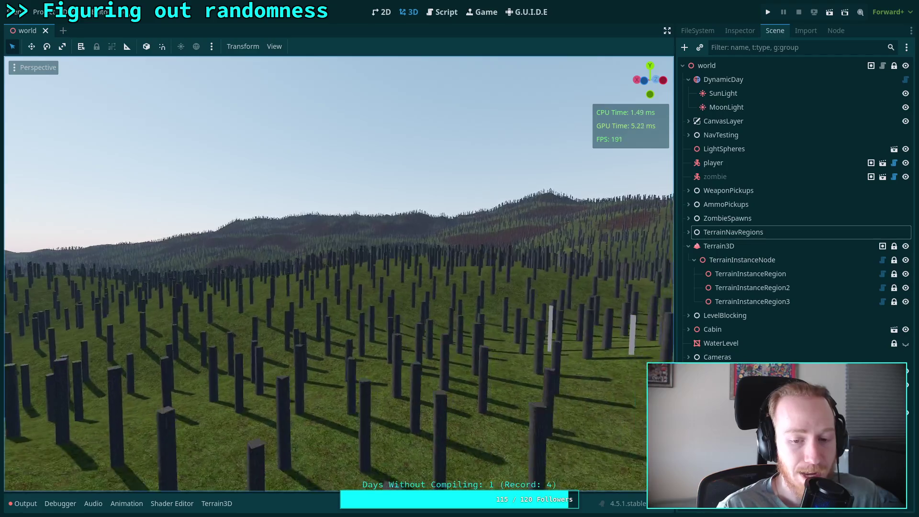
key("w")
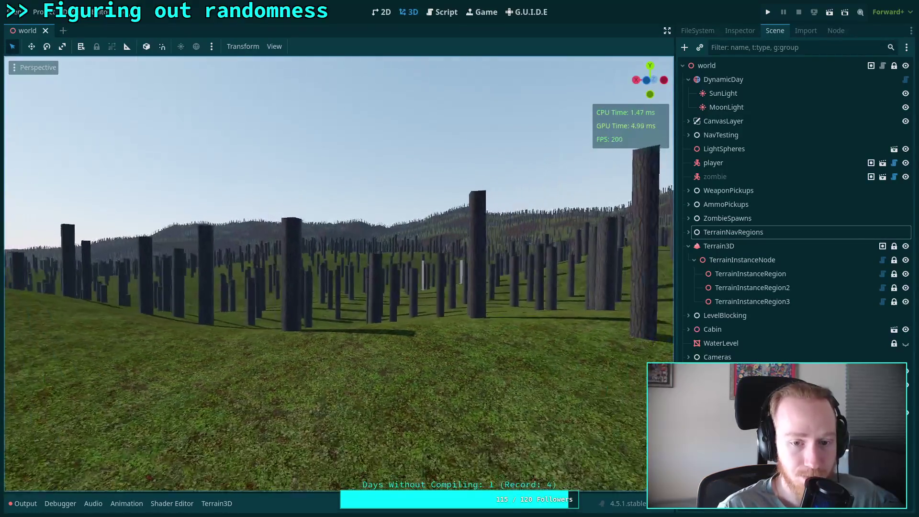
key("w")
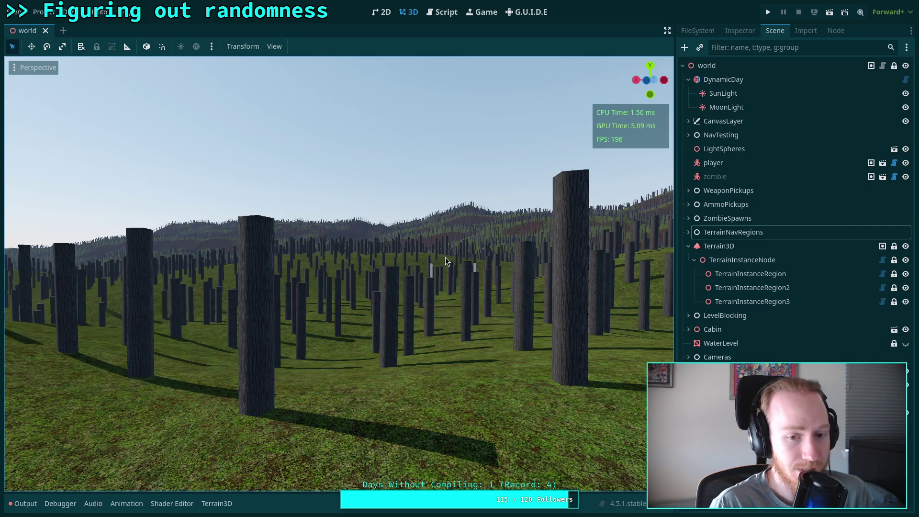
right_click(411, 263)
key("s")
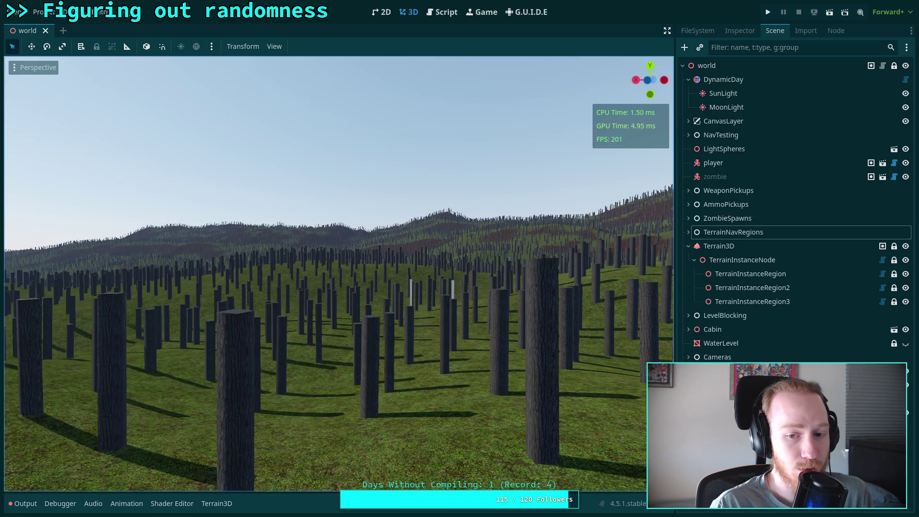
key("s")
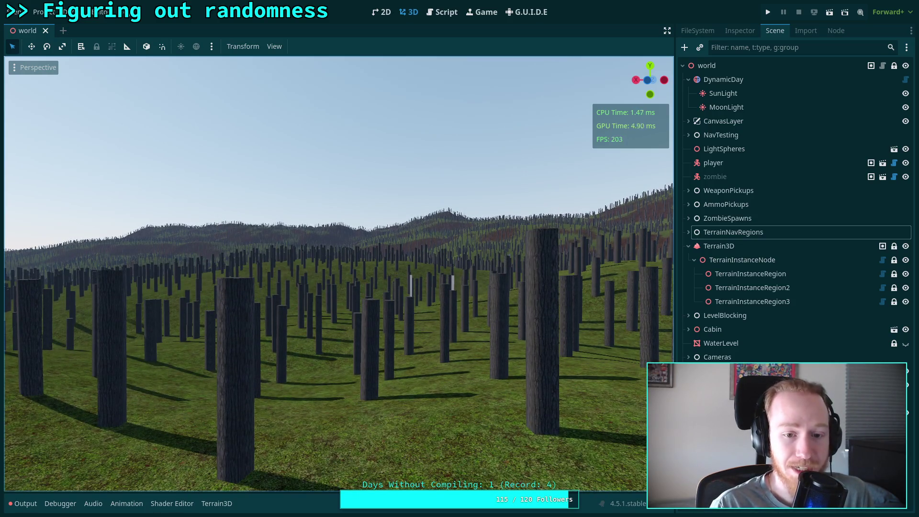
key("s")
key("s")
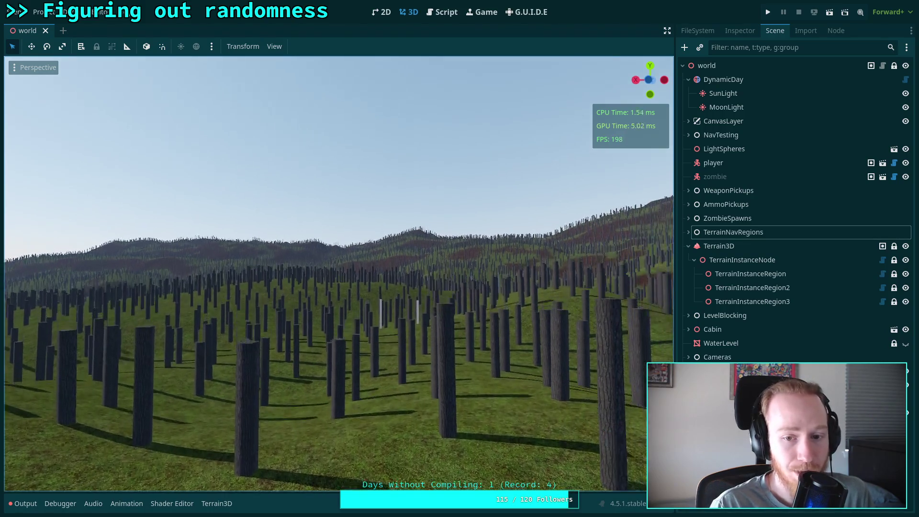
key("s")
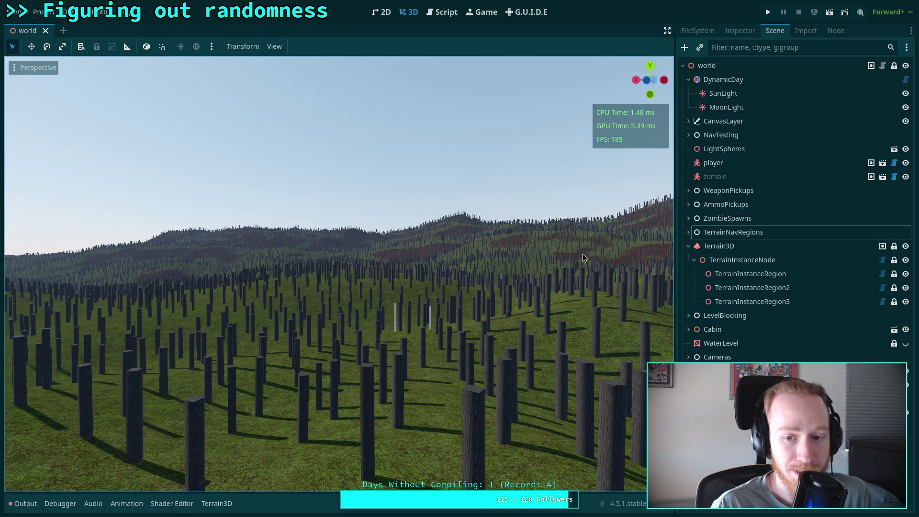
right_click(508, 286)
key("w")
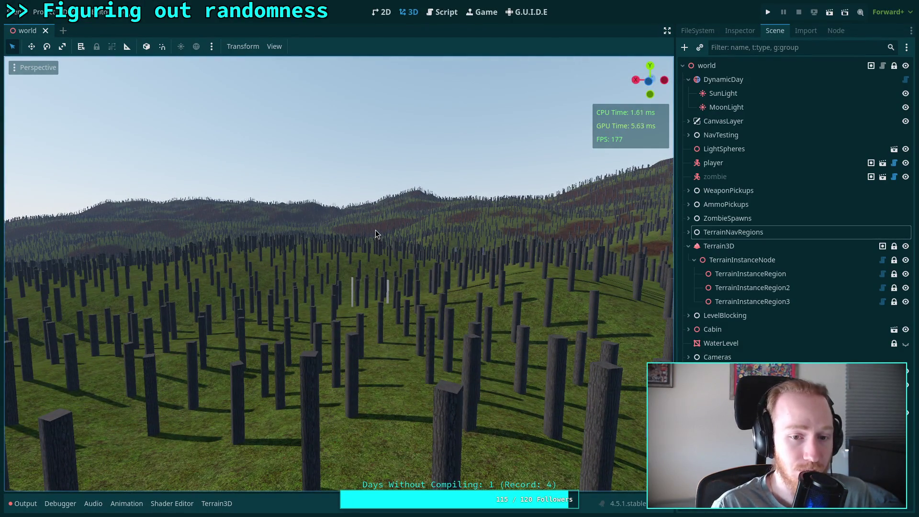
right_click(394, 238)
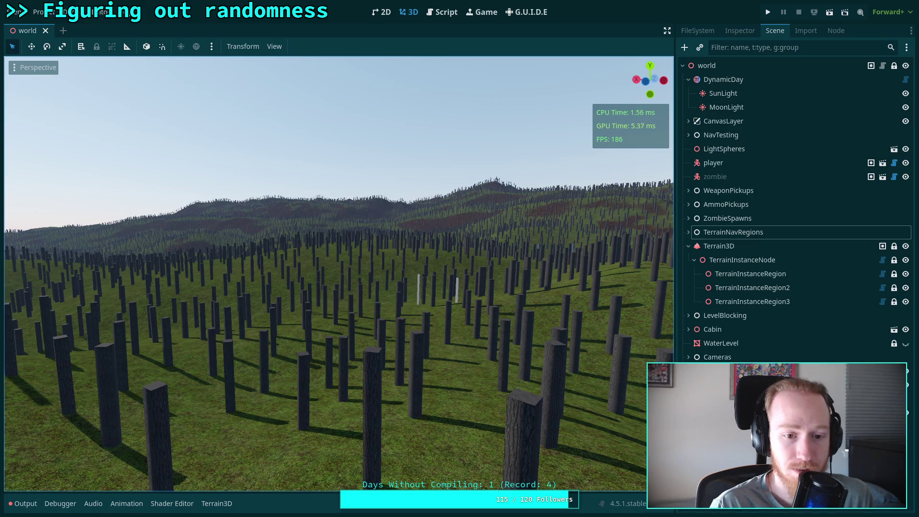
key("s")
key("s")
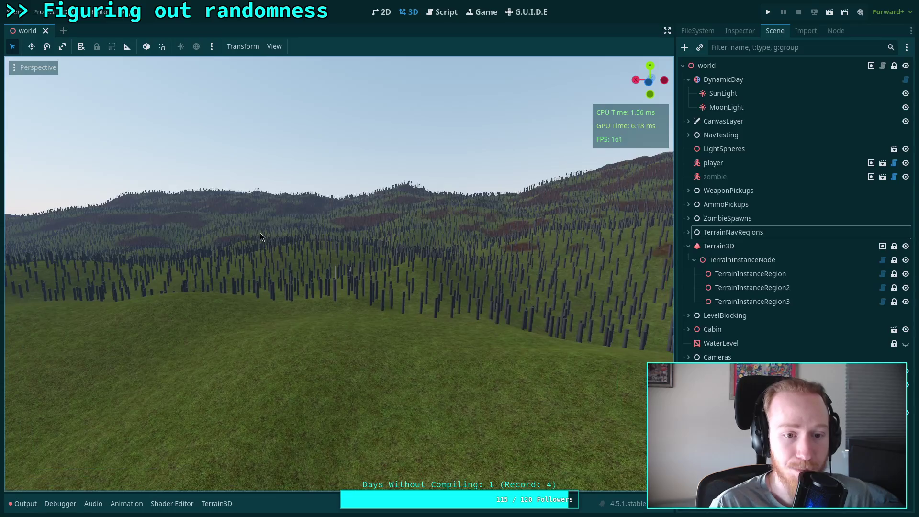
key("w")
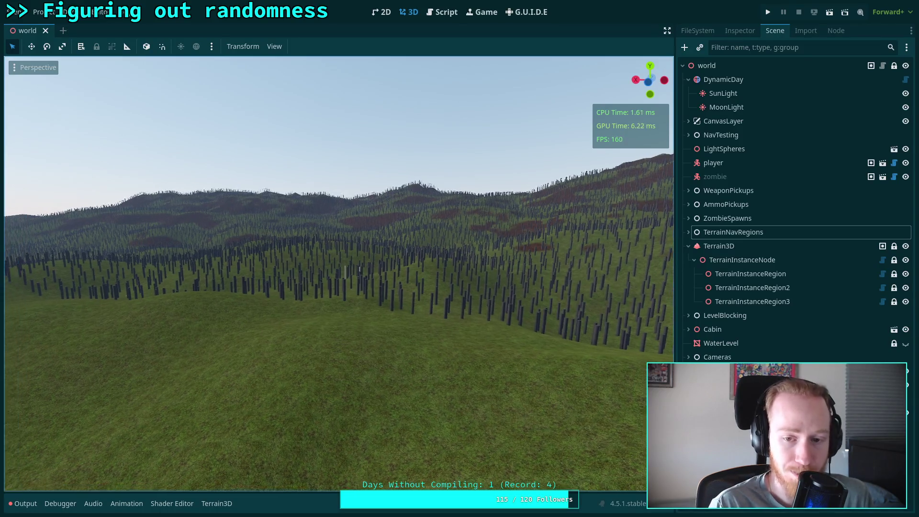
key("w")
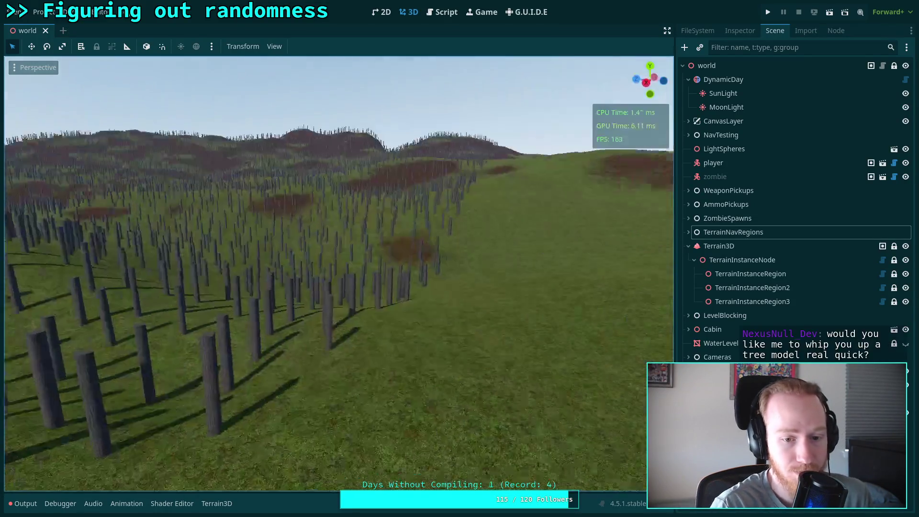
key("w")
key("w")
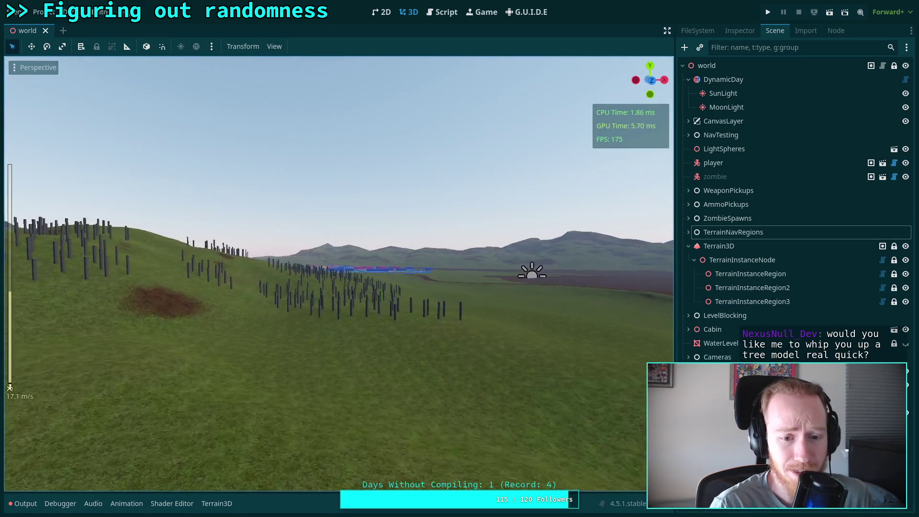
key("w")
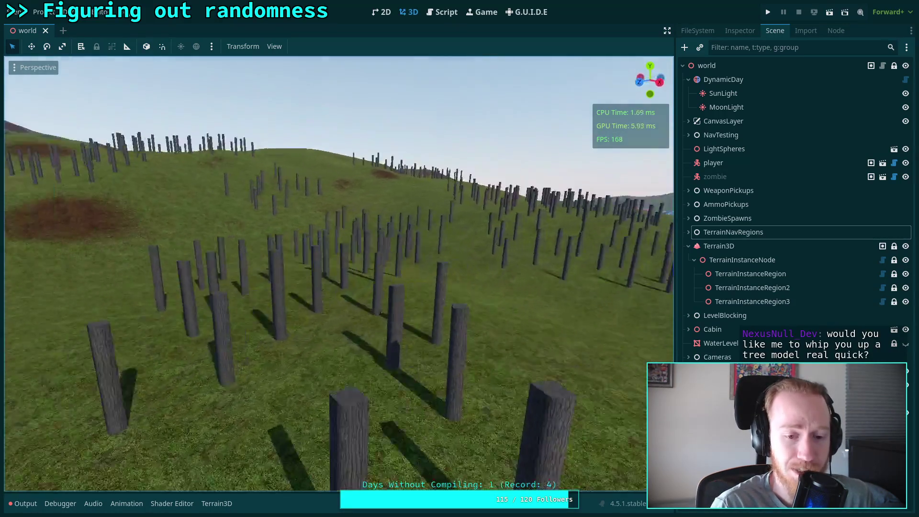
key("w")
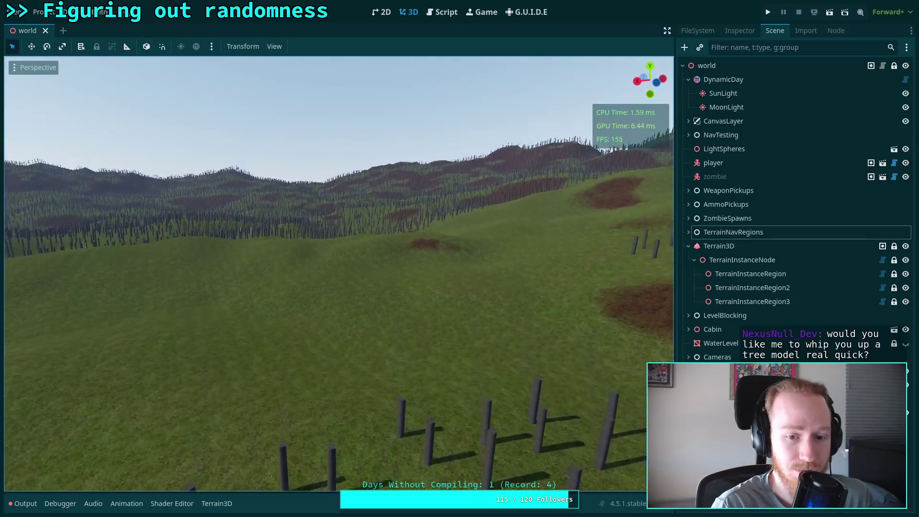
key("w")
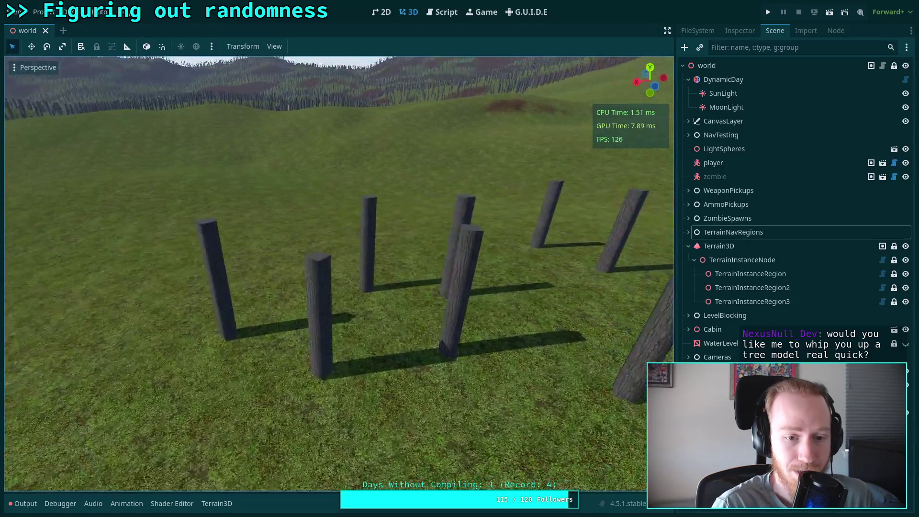
key("w")
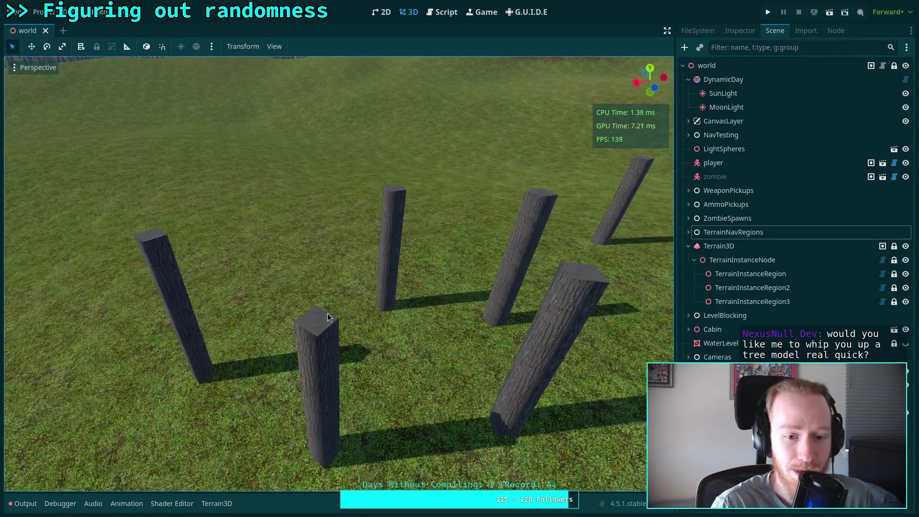
left_click_drag(319, 339, 463, 263)
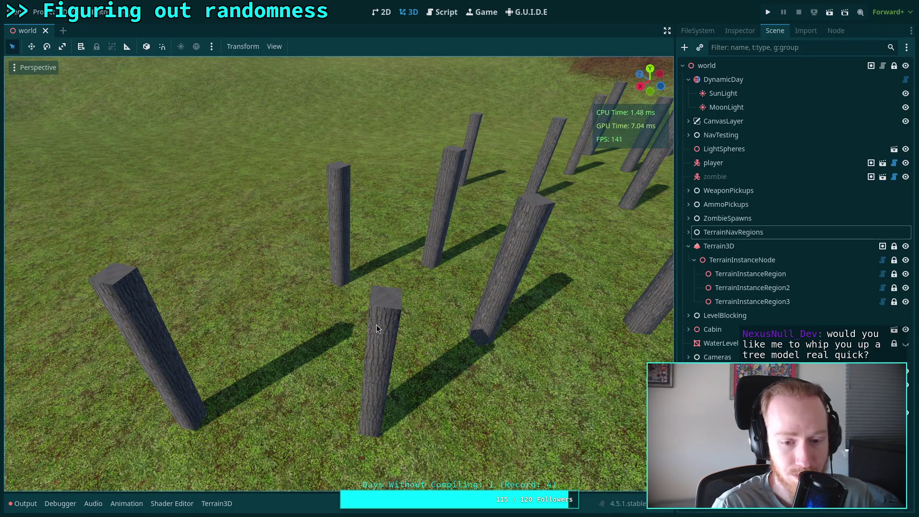
key("w")
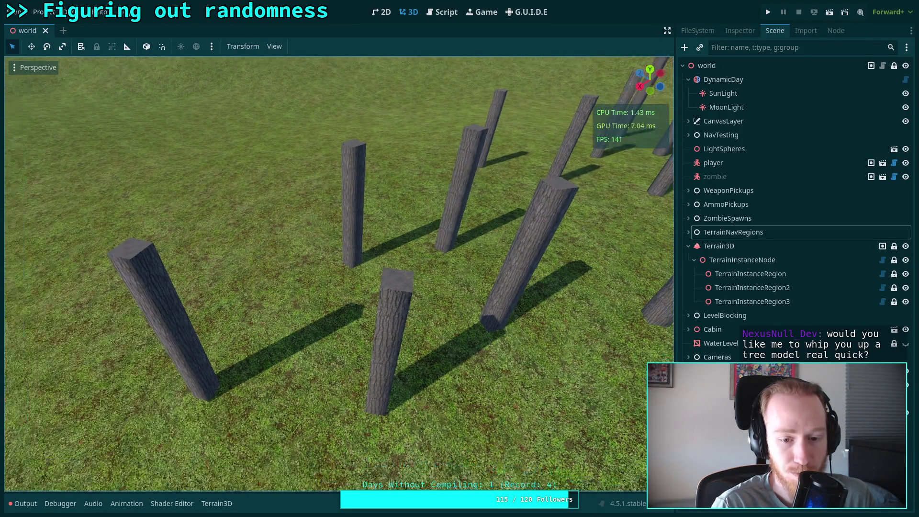
key("s")
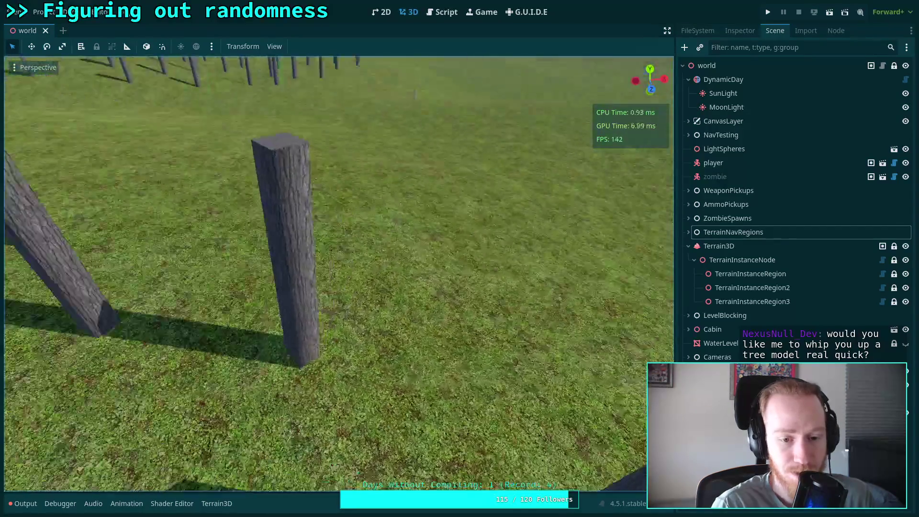
key("s")
key("w")
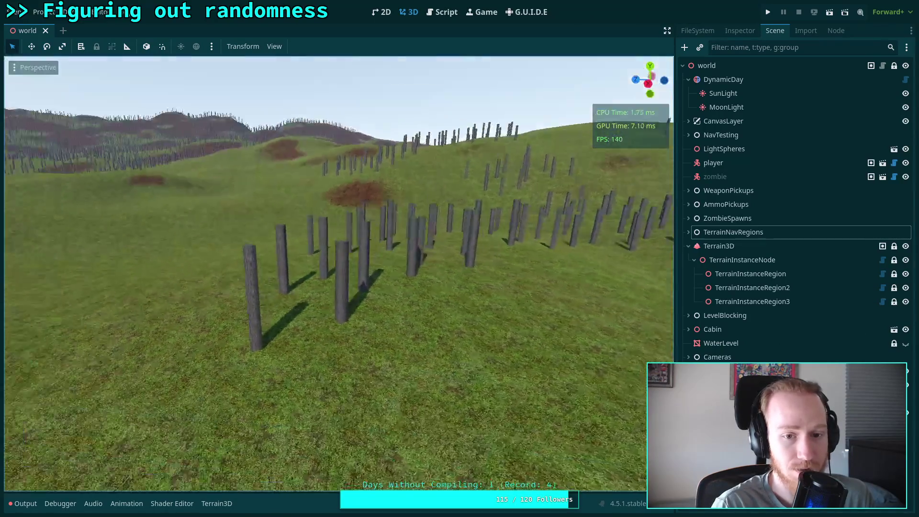
key("s")
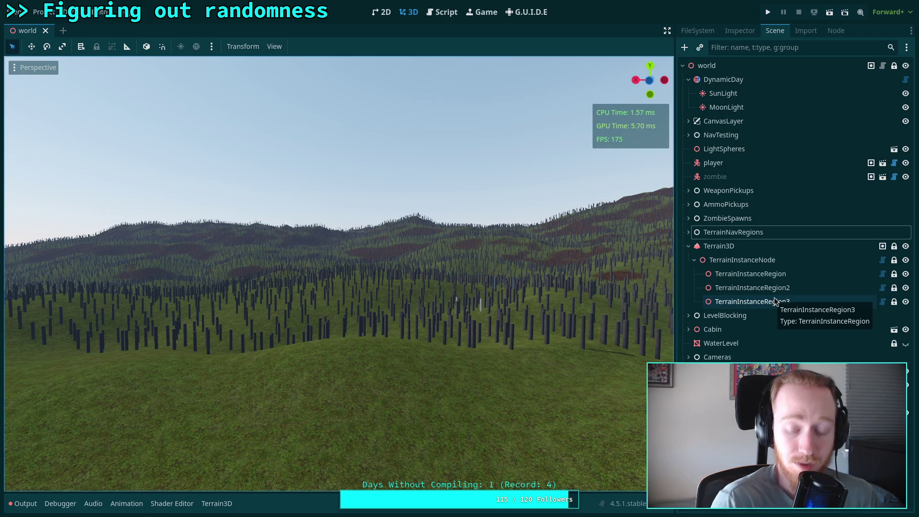
key("w")
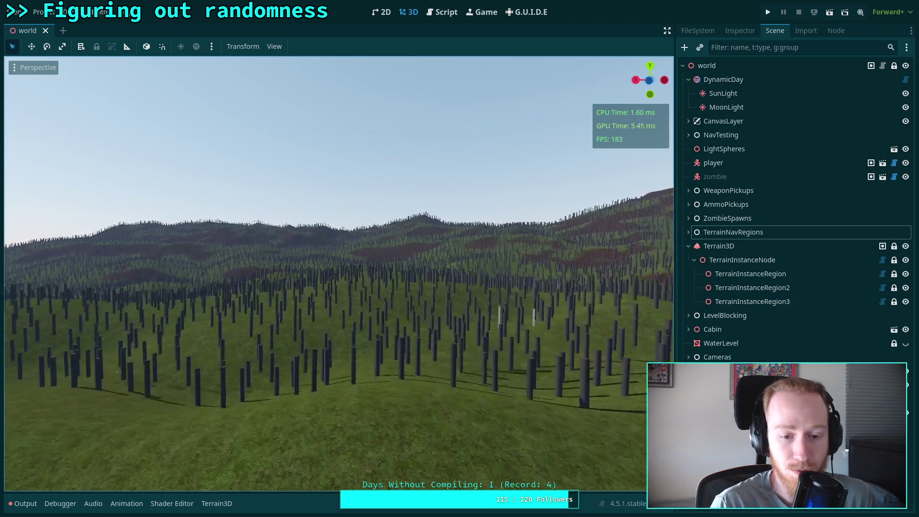
key("w")
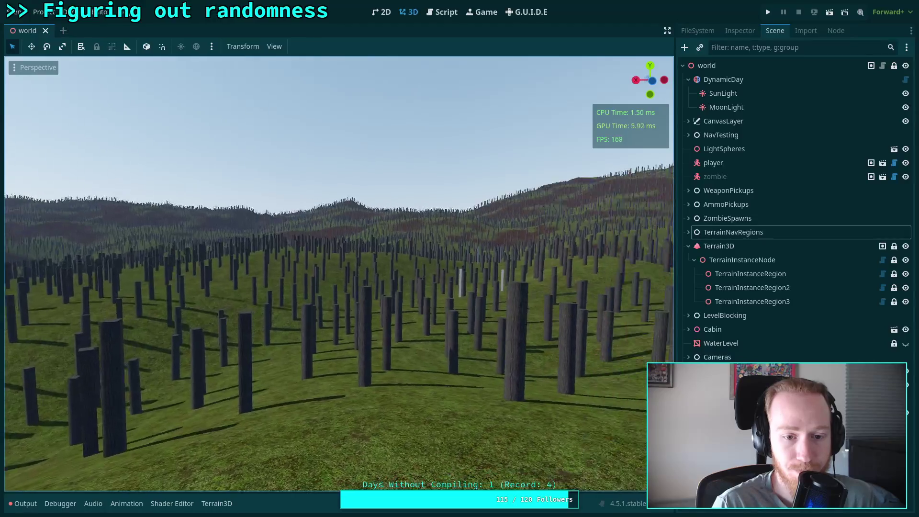
key("w")
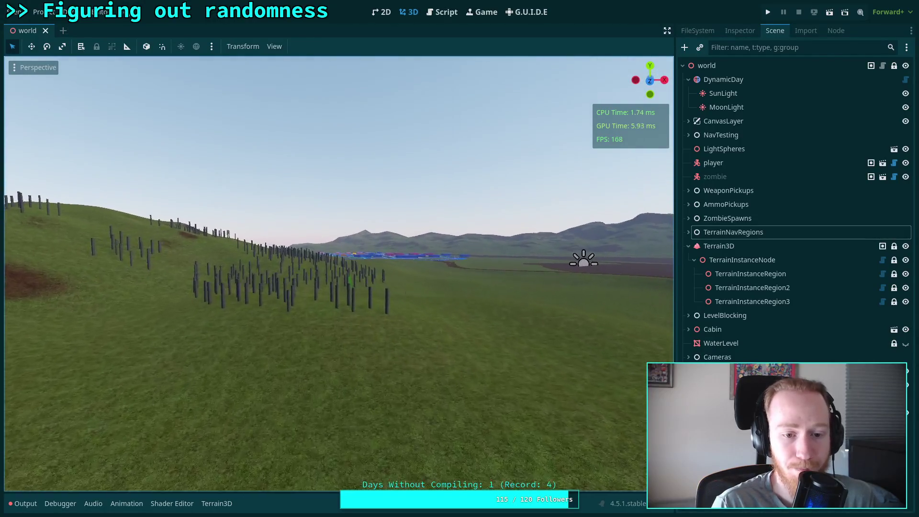
key("w")
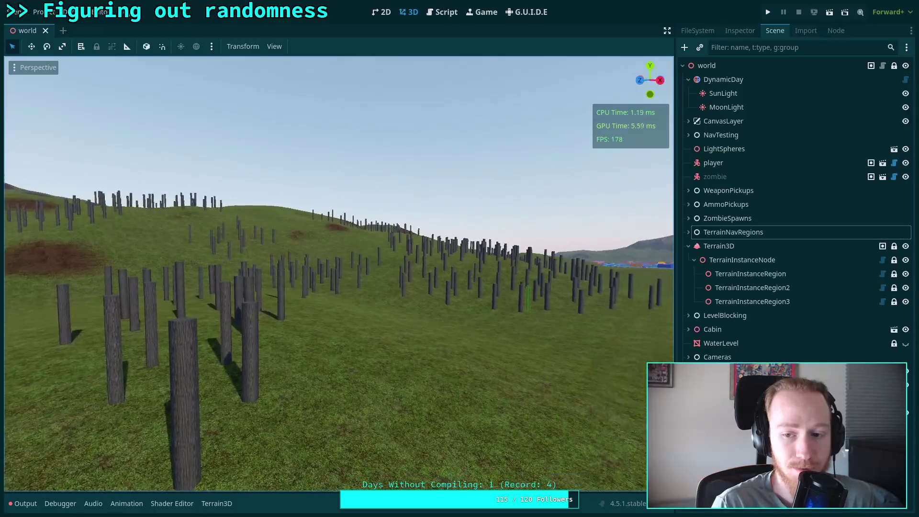
key("w")
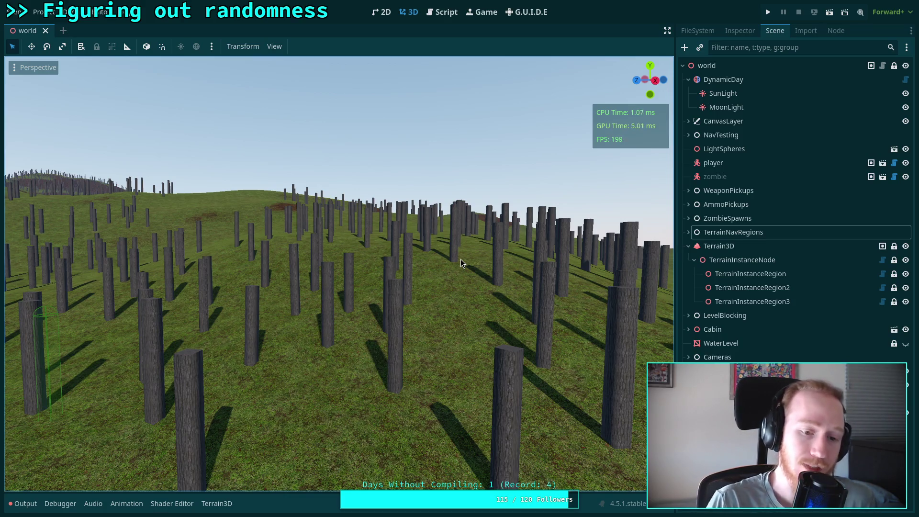
left_click_drag(461, 263, 412, 252)
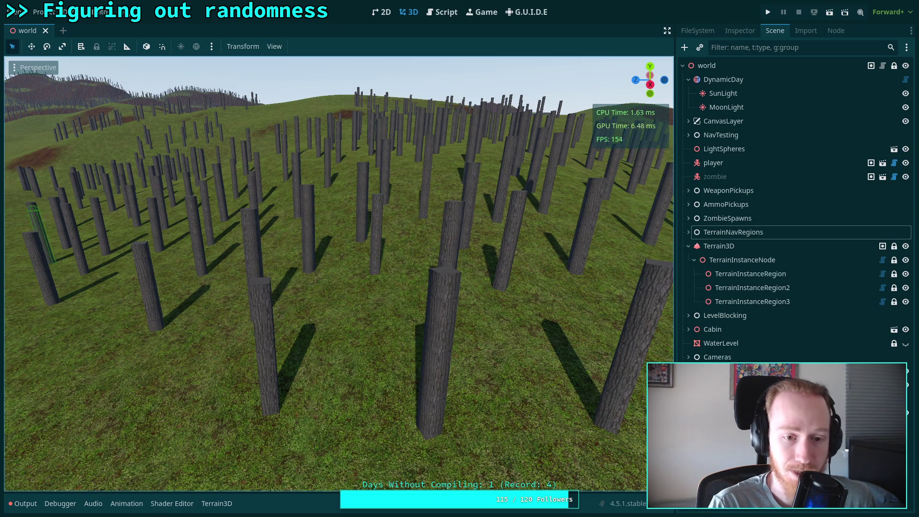
left_click_drag(412, 252, 402, 251)
left_click_drag(467, 251, 466, 252)
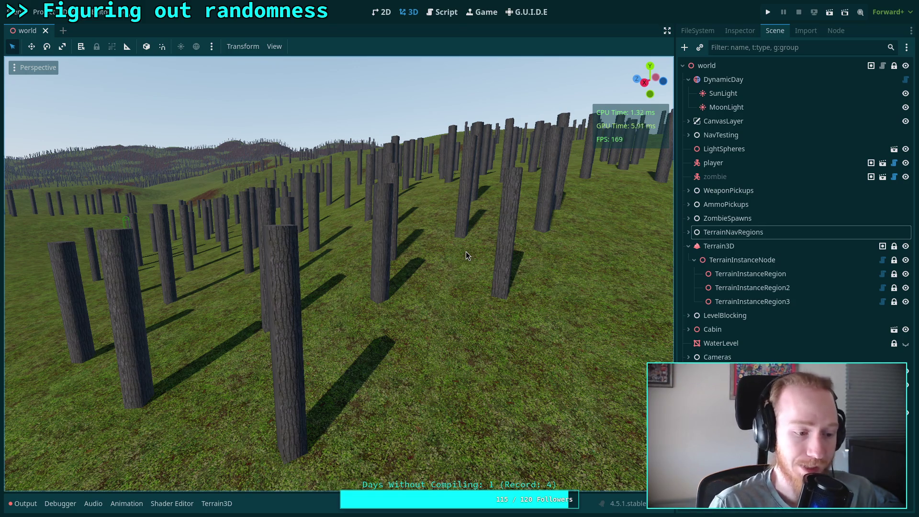
left_click_drag(437, 255, 533, 275)
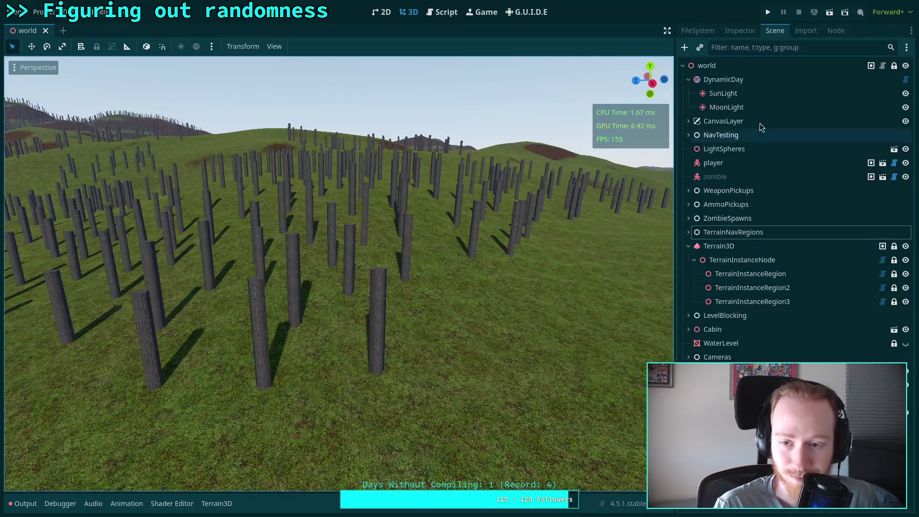
Open the tree_test.tscn scene from the FileSystem panel.
left_click(708, 32)
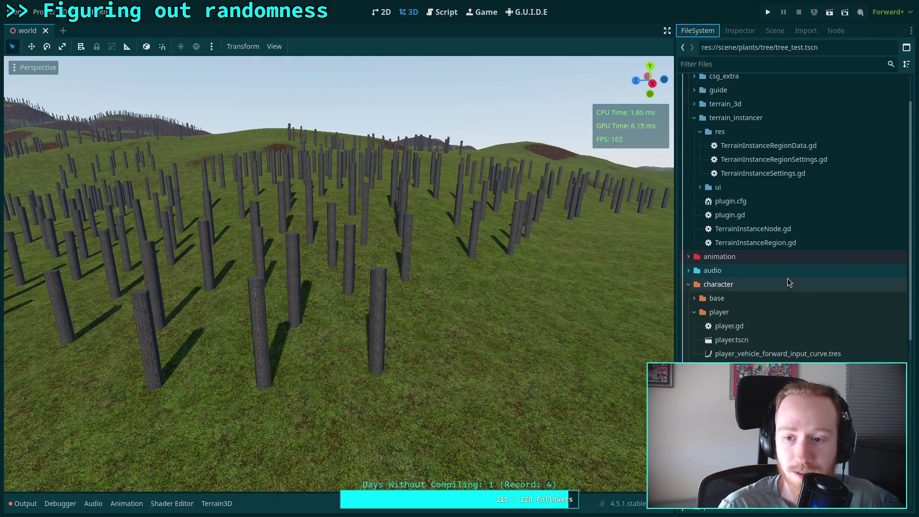
left_click(781, 30)
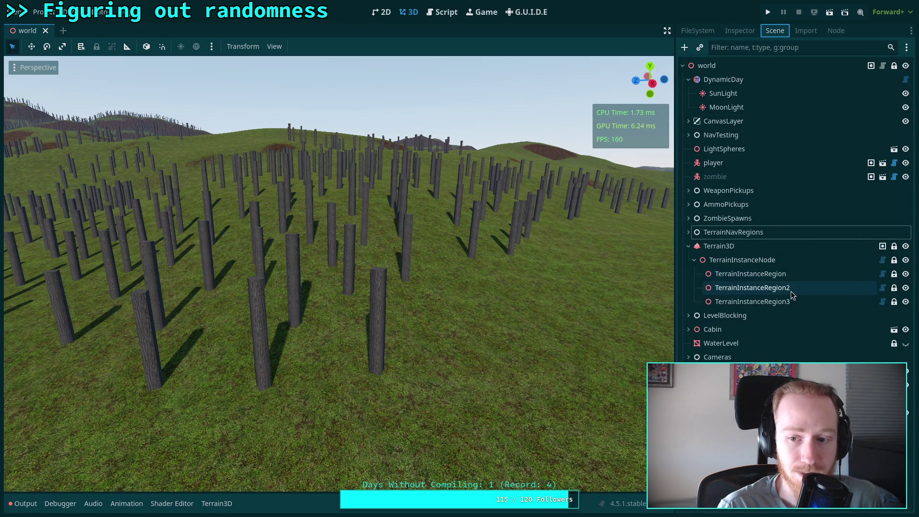
left_click(697, 33)
scroll(763, 348, "down", 10)
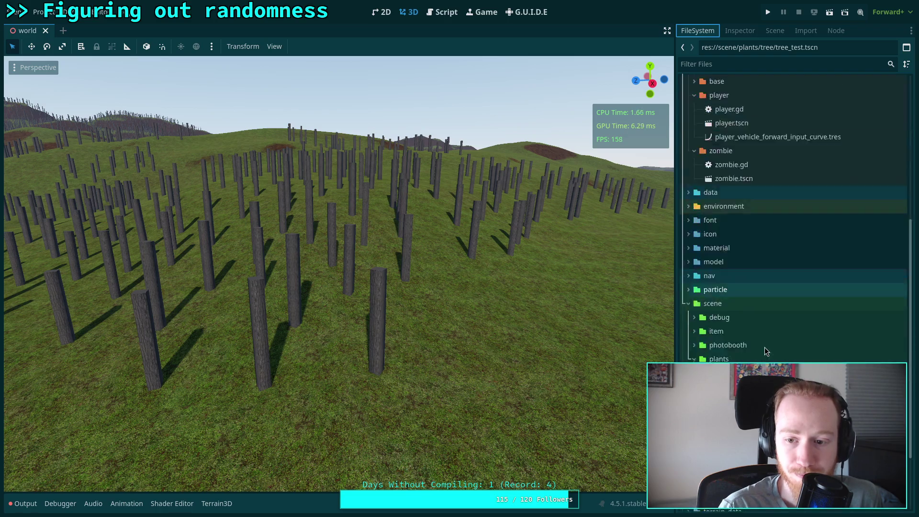
double_click(742, 306)
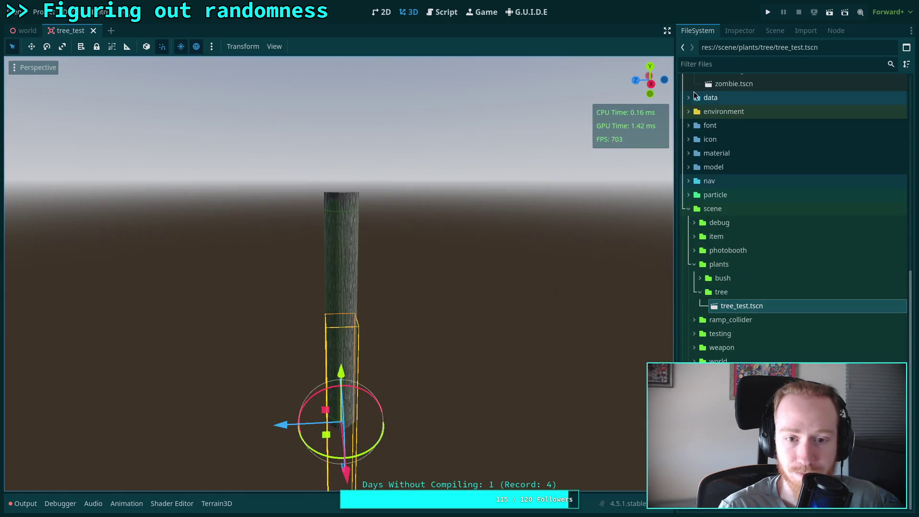
Set the LOD0 trunk mesh's Radial Segments to 6.
left_click(740, 30)
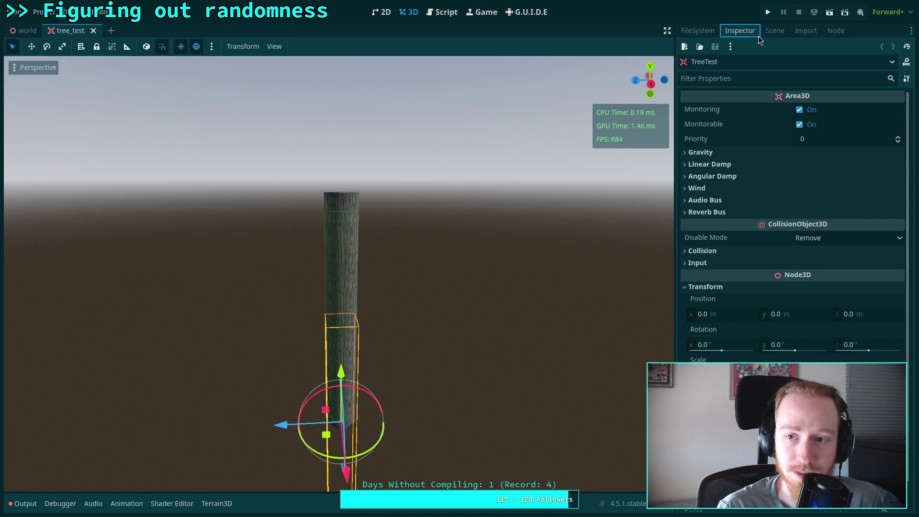
left_click(773, 32)
left_click(737, 80)
left_click(740, 31)
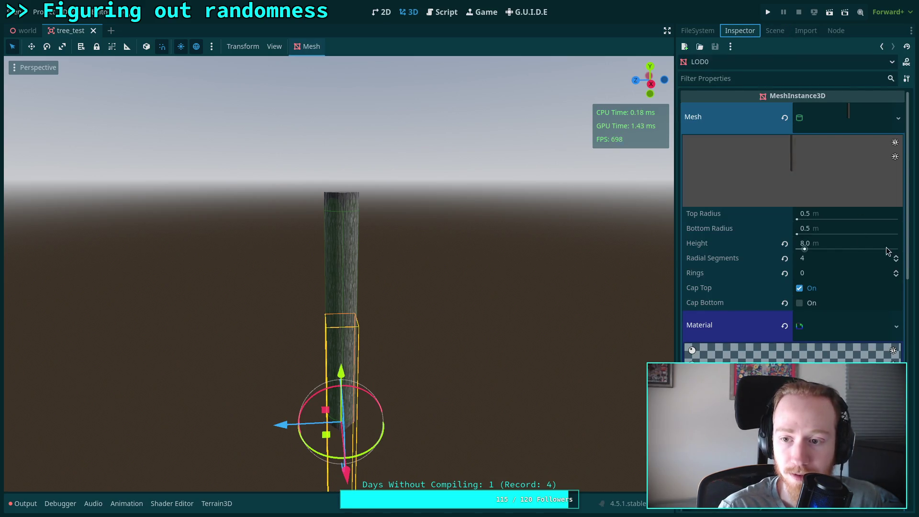
left_click(896, 259)
left_click(896, 259)
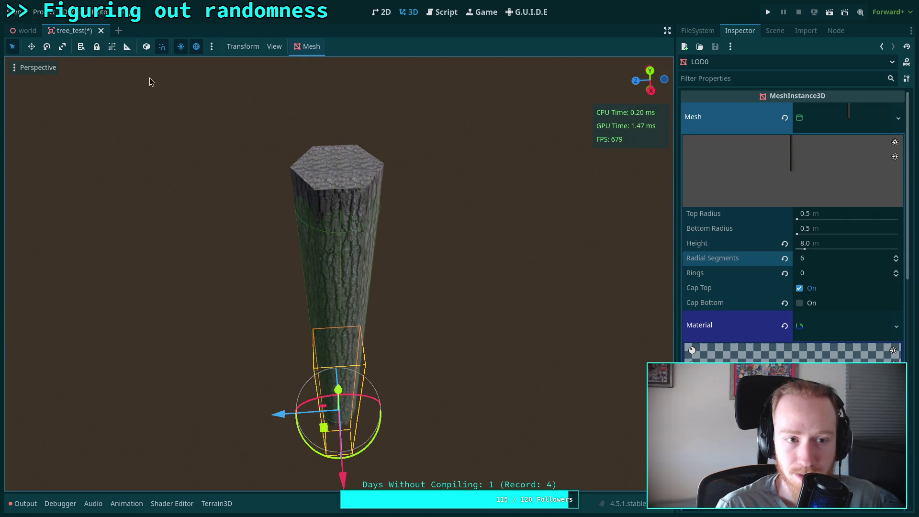
Switch the viewport to Display Wireframe and orbit to see the whole hexagonal trunk.
left_click(36, 67)
left_click(70, 242)
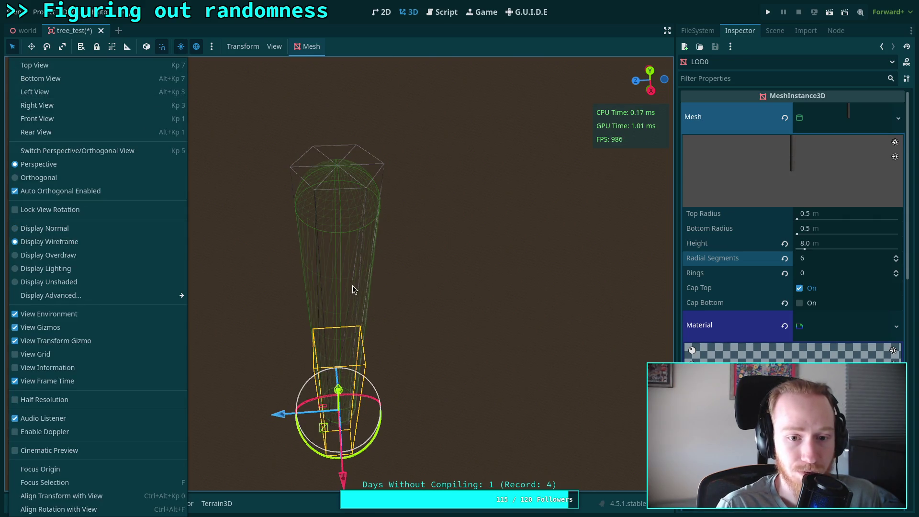
left_click(352, 286)
scroll(434, 282, "up", 3)
mouse_move(434, 281)
left_mouse_down()
mouse_move(441, 269)
mouse_move(432, 321)
mouse_move(440, 210)
mouse_move(411, 221)
left_mouse_up()
scroll(440, 210, "down", 3)
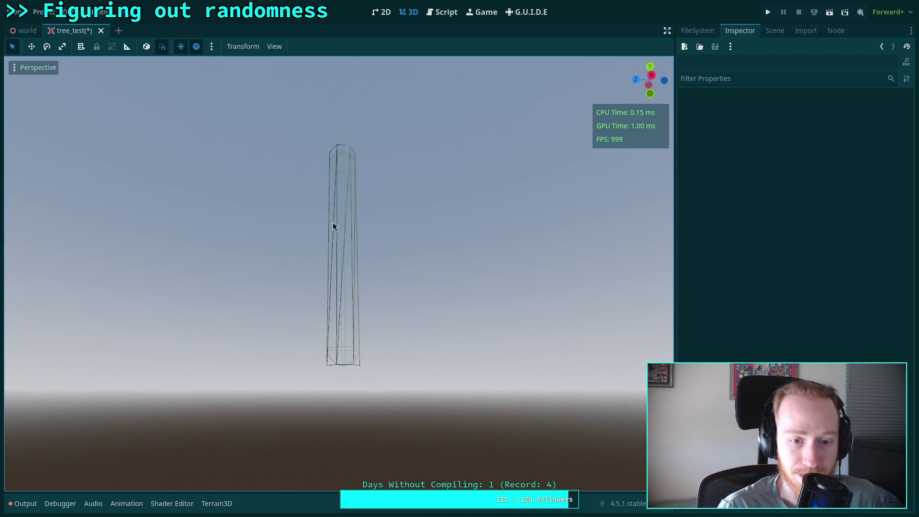
Raise the LOD0 trunk mesh's Rings count.
left_click(776, 31)
left_click(726, 76)
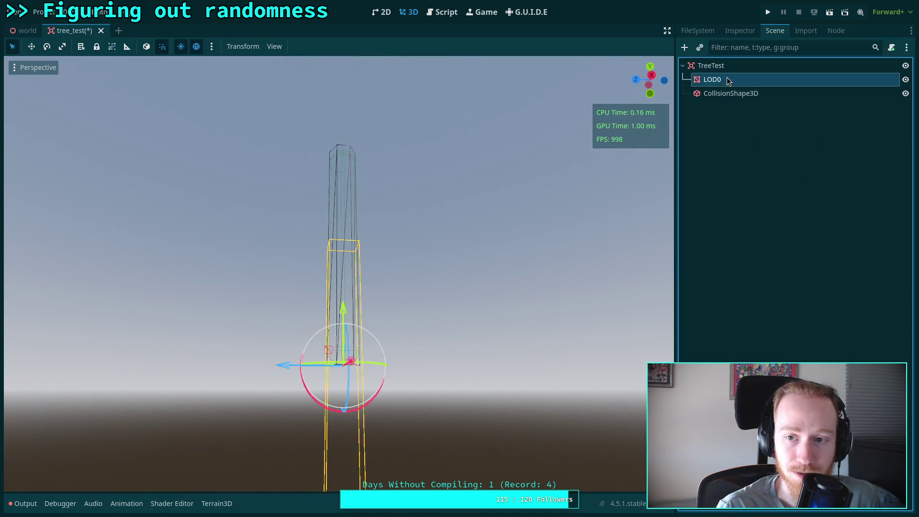
left_click(740, 31)
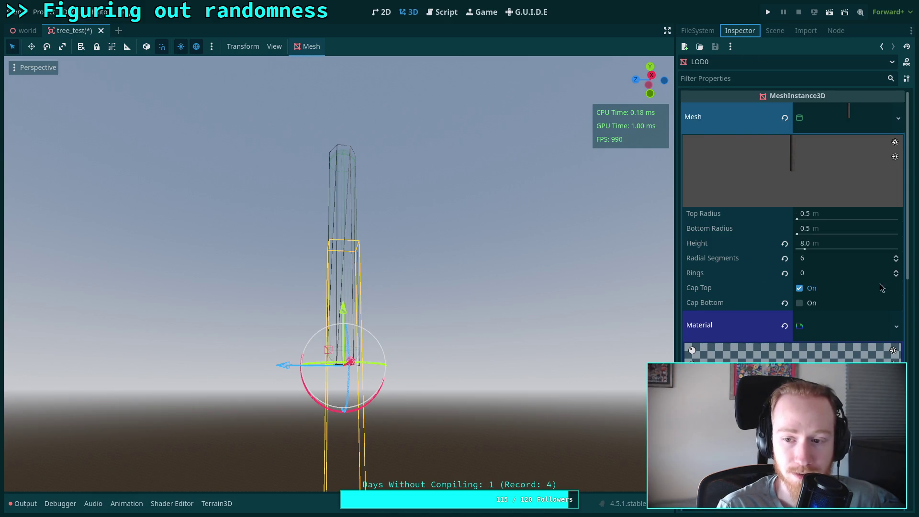
left_click(896, 271)
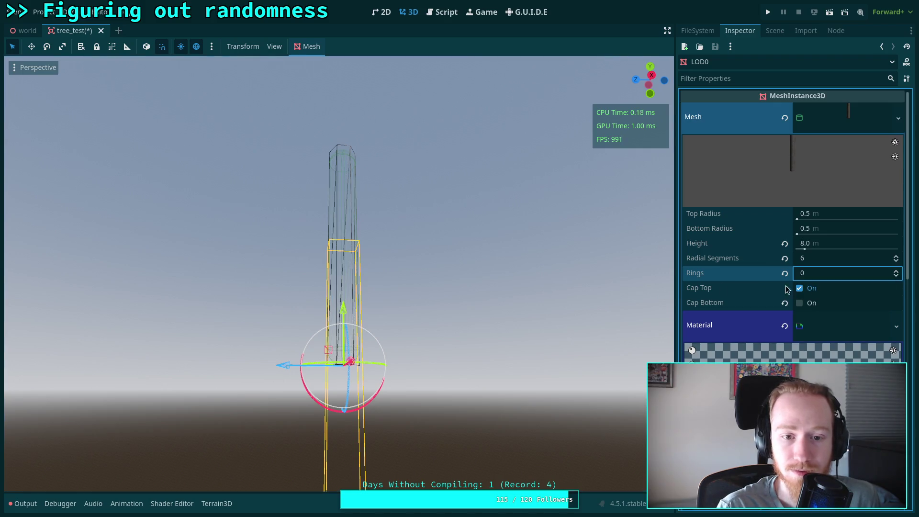
left_click(465, 271)
Orbit around the six-sided trunk to inspect it, then save tree_test.
left_click_drag(467, 273, 469, 275)
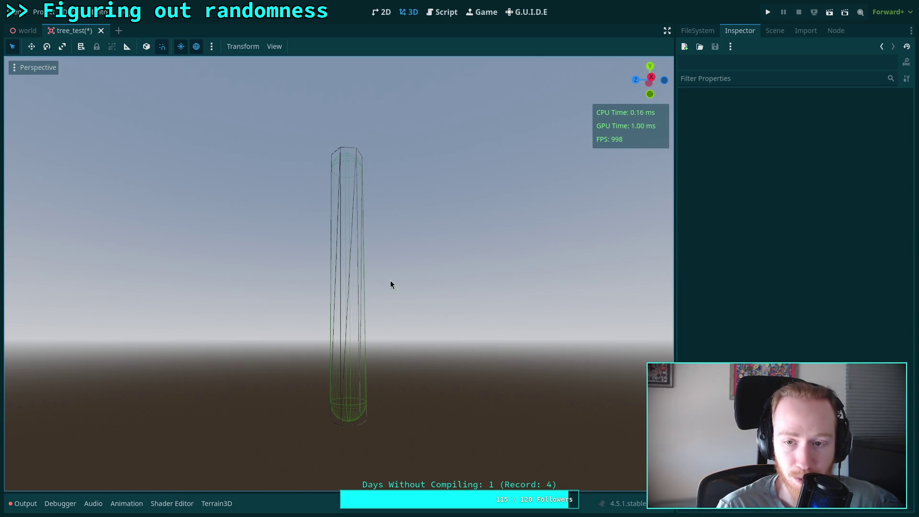
left_click_drag(361, 223, 269, 124)
left_click_drag(320, 240, 315, 153)
left_click_drag(268, 239, 264, 240)
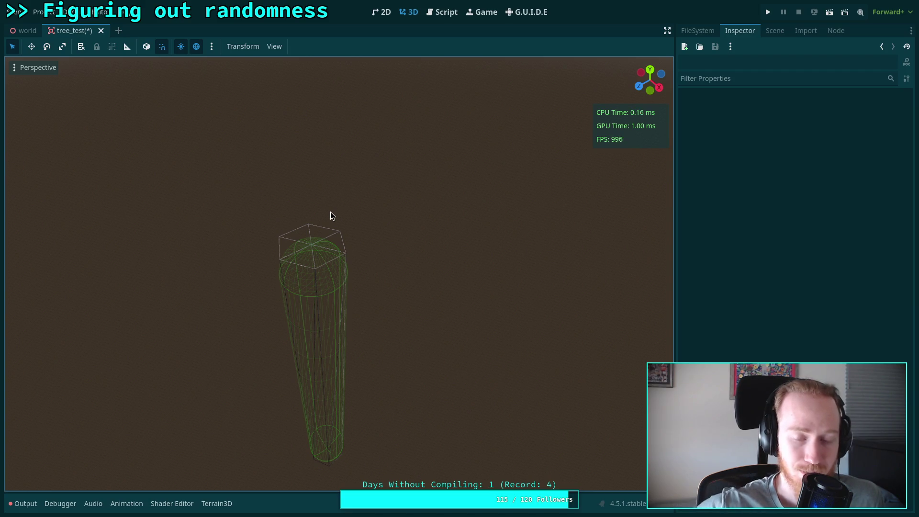
mouse_move(331, 211)
left_mouse_down()
mouse_move(316, 225)
mouse_move(312, 258)
left_mouse_up()
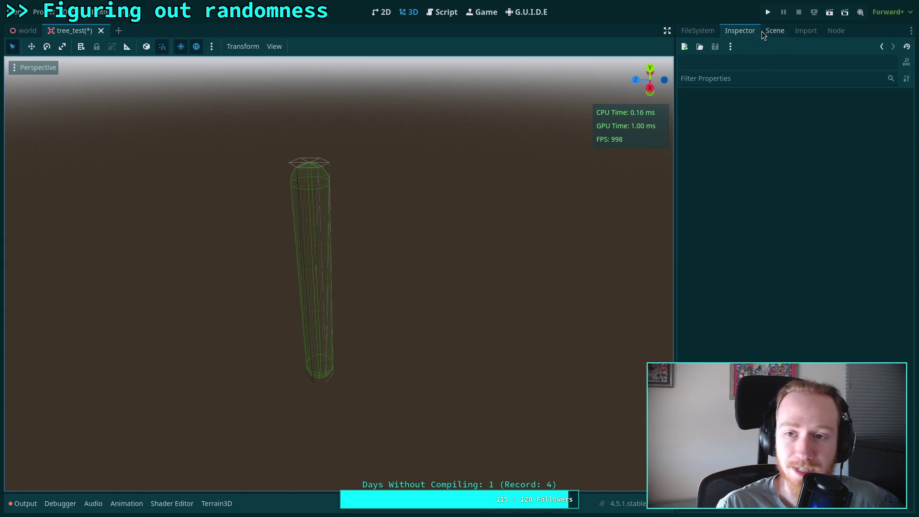
key("ctrl+s")
mouse_move(19, 34)
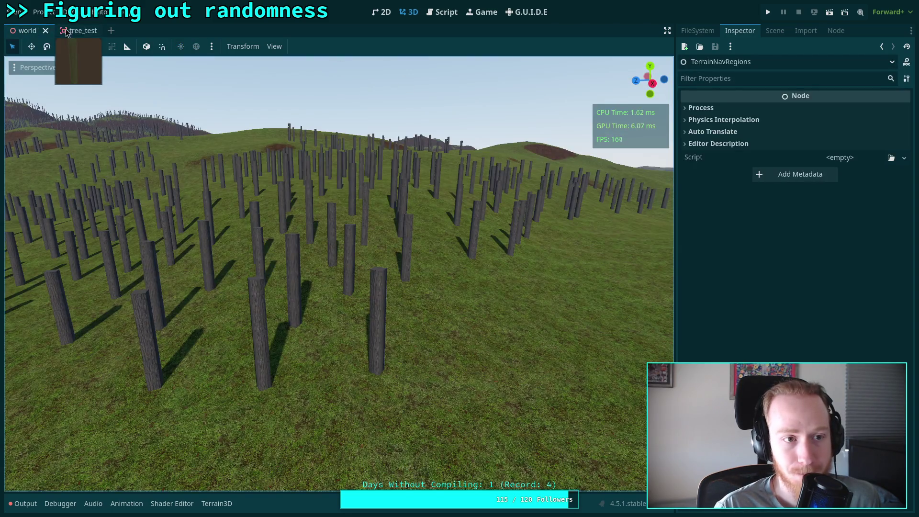
Close the tree_test scene and fly the world camera forward into the trunk forest.
left_click(91, 33)
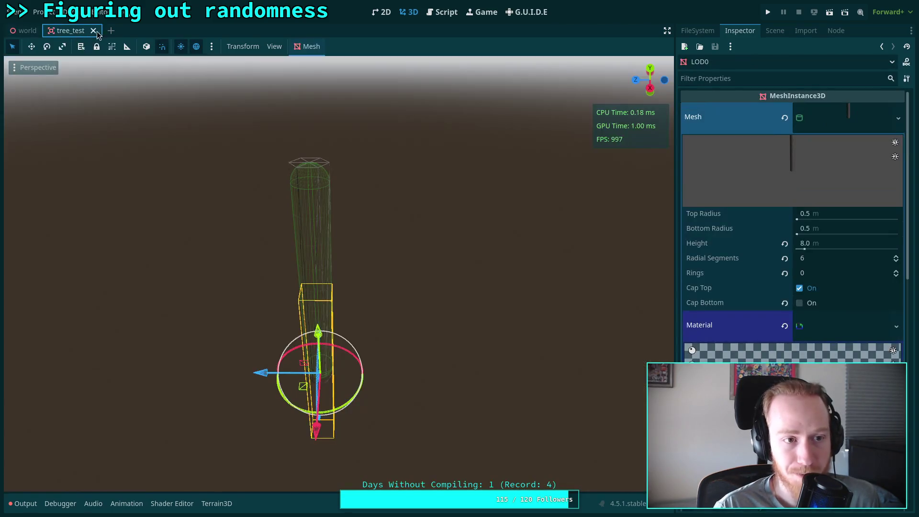
left_click(93, 30)
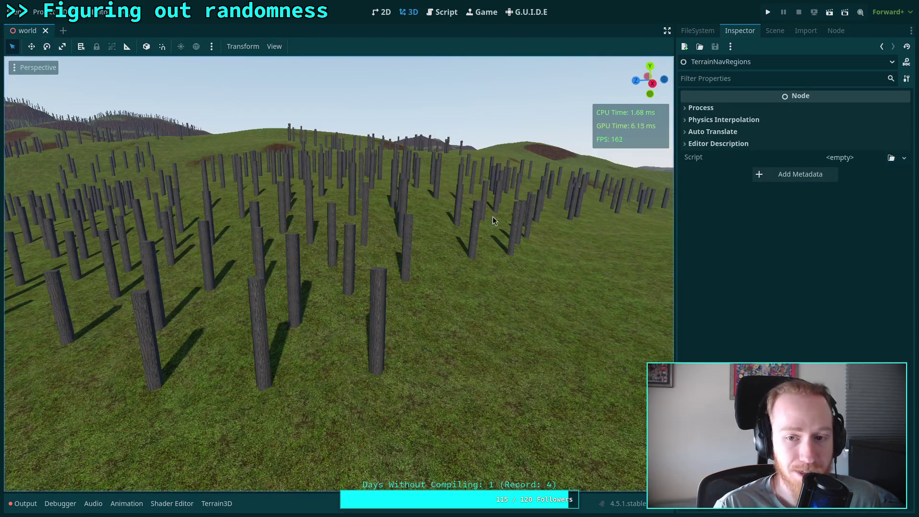
left_click(775, 30)
left_click_drag(335, 268, 192, 268)
left_click_drag(357, 206, 311, 206)
key("w")
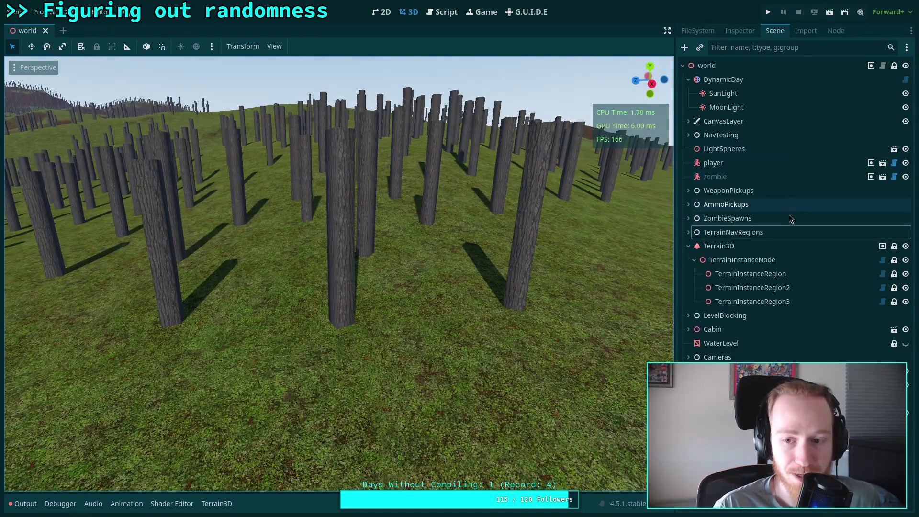
Switch the side dock to the FileSystem tree showing tree_test.tscn.
left_click(739, 31)
left_click(702, 31)
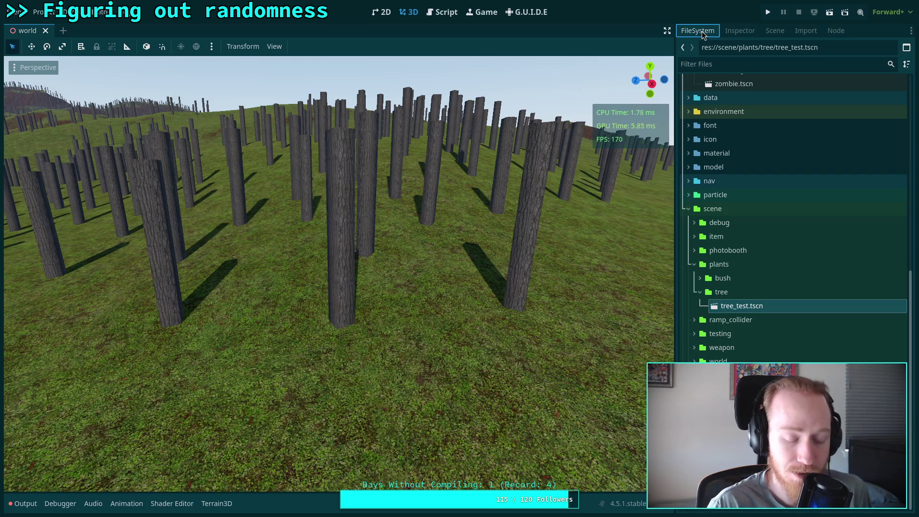
right_click(587, 191)
Fly over the terrain and town to inspect the tilted-trunk forest, then save the world scene.
key("w")
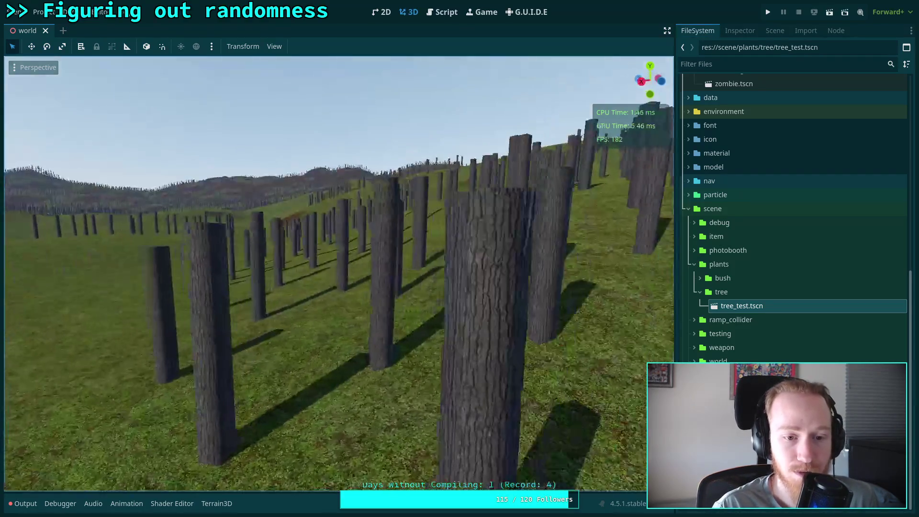
right_click(660, 298)
key("s")
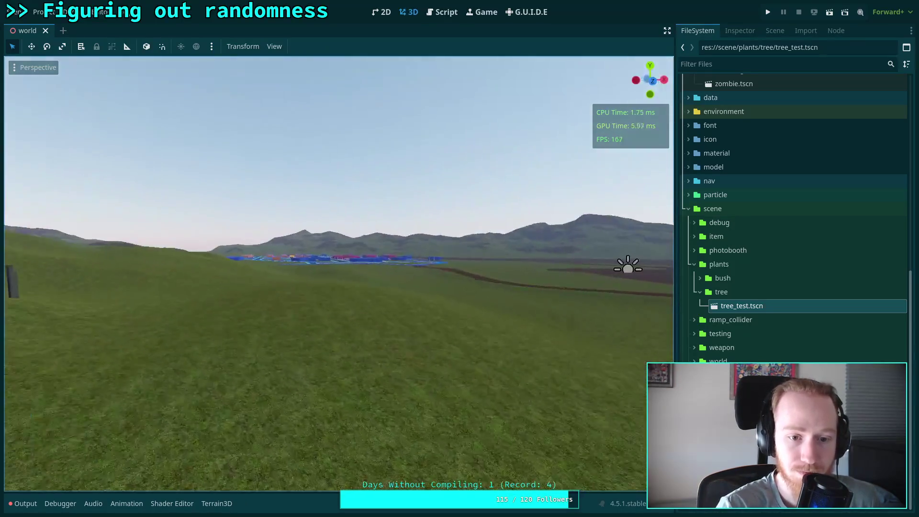
scroll(339, 273, "up", 3)
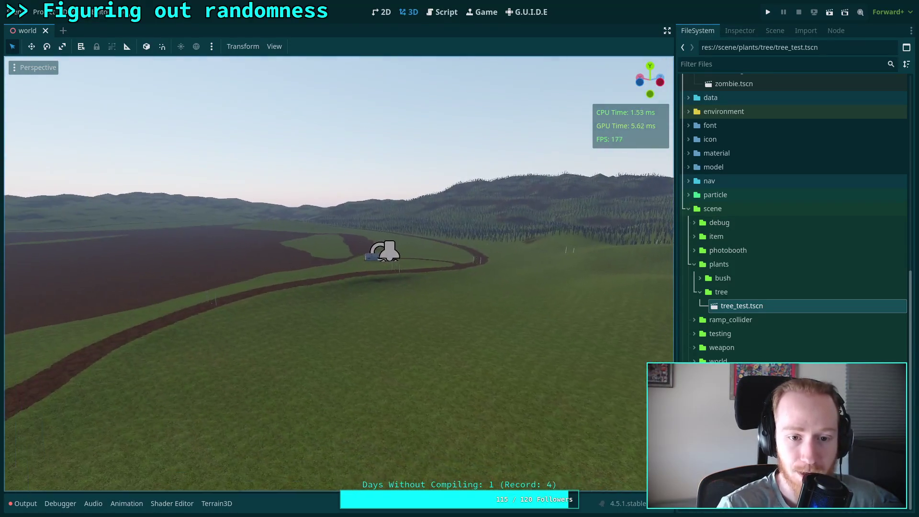
scroll(339, 273, "up", 10)
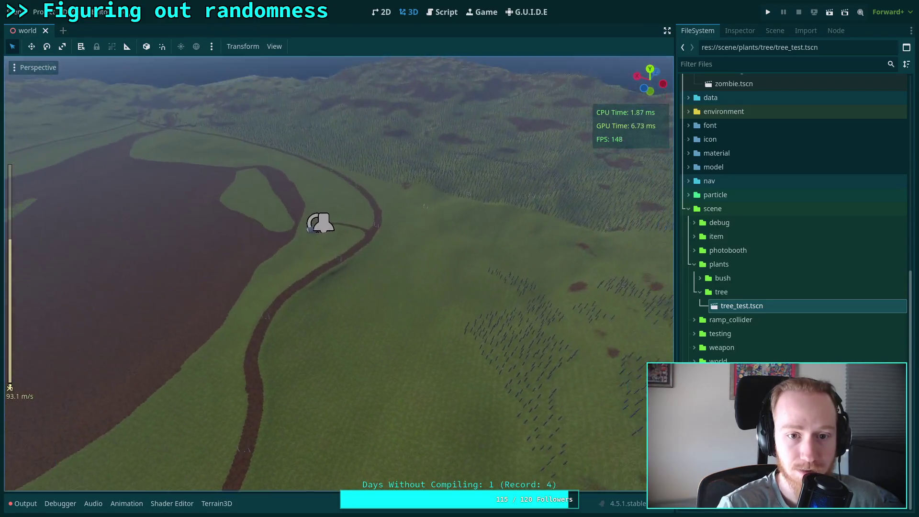
key("s")
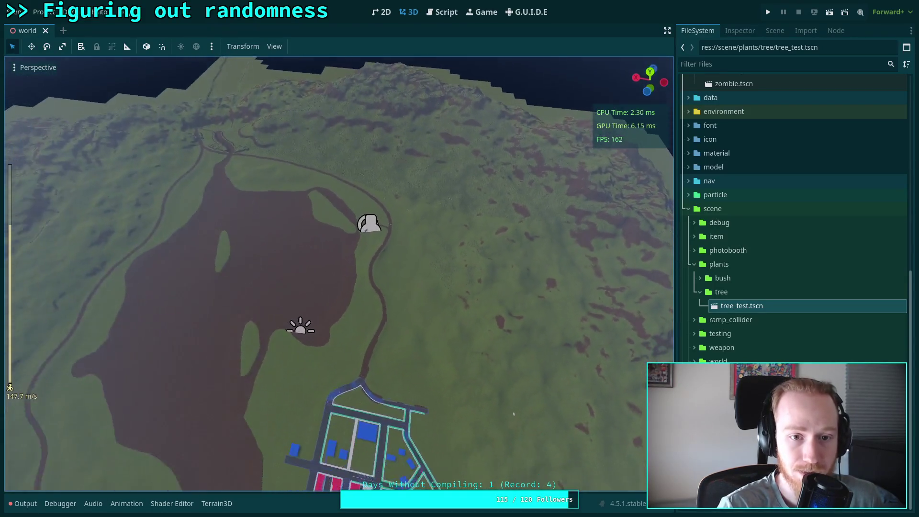
key("s")
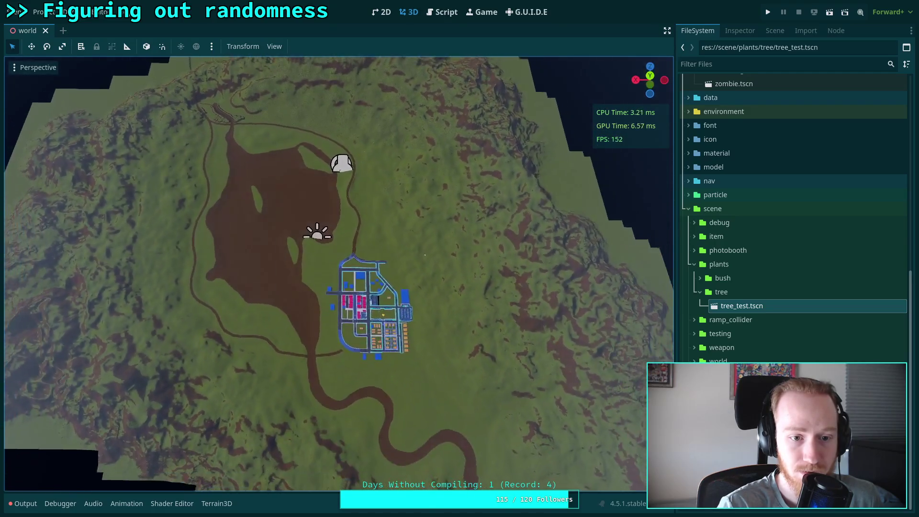
key("w")
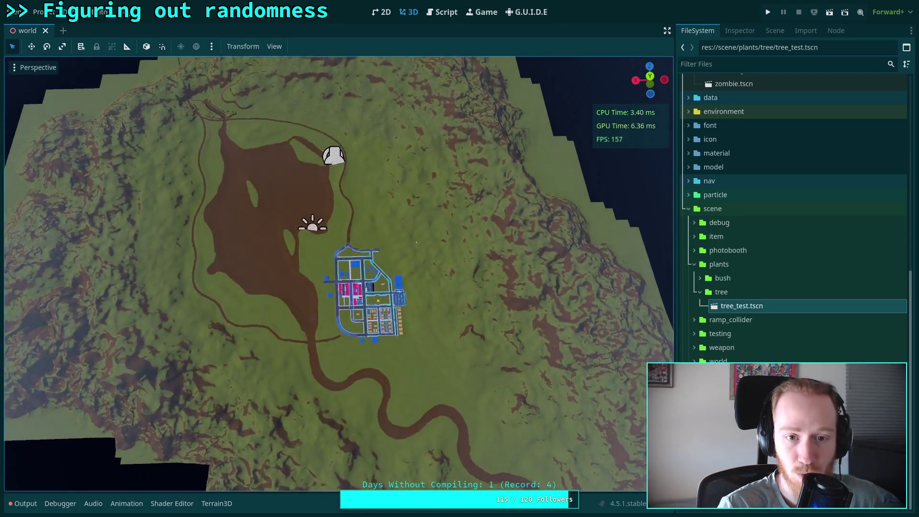
key("w")
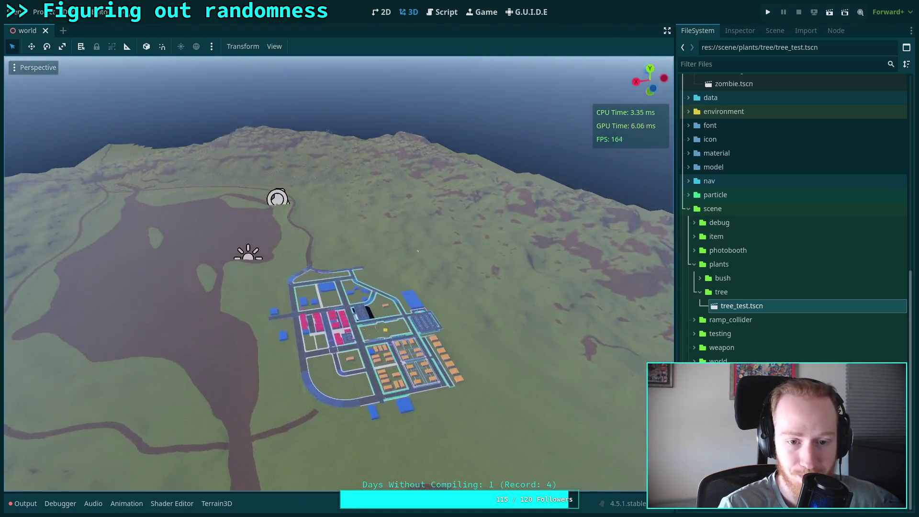
key("w")
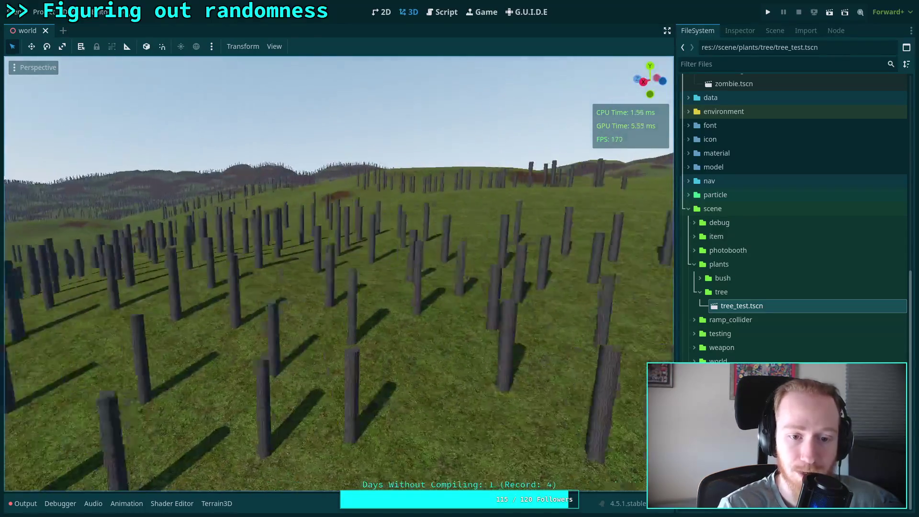
scroll(339, 272, "up", 3)
key("w")
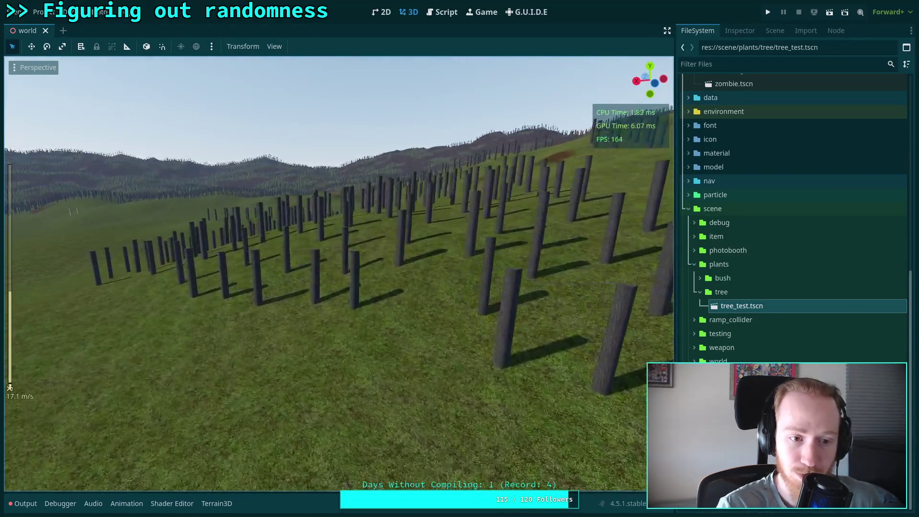
key("w")
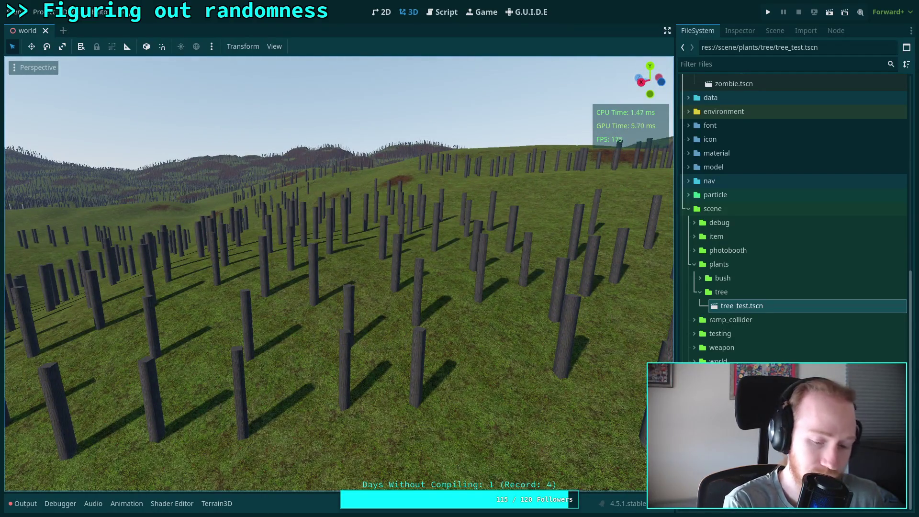
key("ctrl+s")
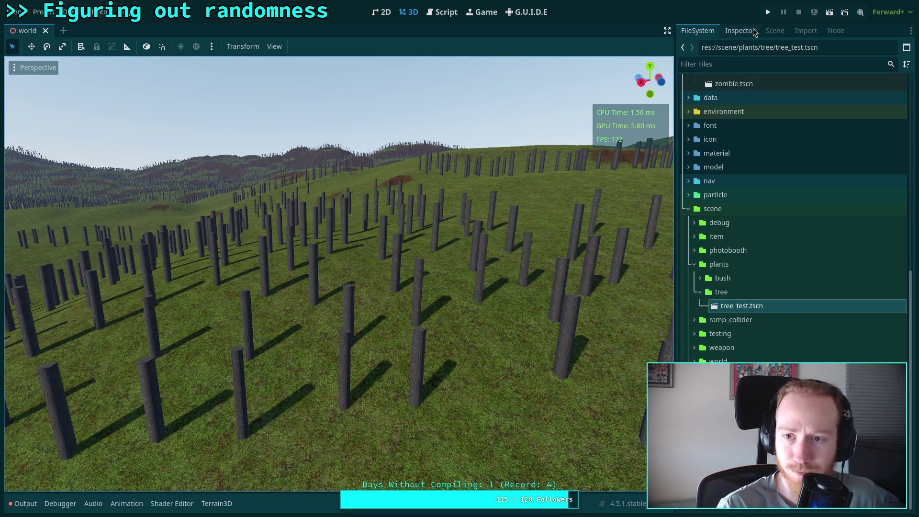
left_click(739, 30)
Tour the lake, hills and valley to the trunk-covered hillside, then open TerrainInstanceSettings.gd.
key("w")
key("w")
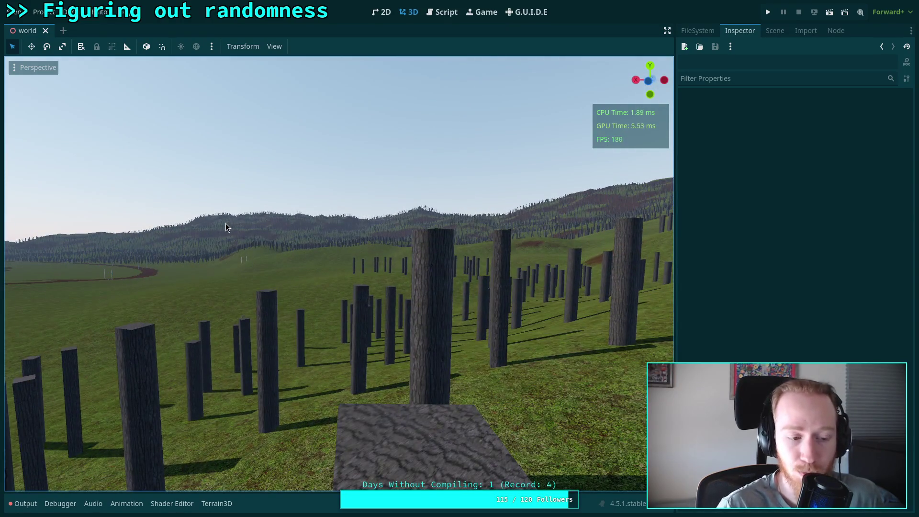
mouse_move(226, 223)
left_mouse_down()
mouse_move(4, 260)
mouse_move(29, 262)
mouse_move(10, 261)
mouse_move(16, 266)
left_mouse_up()
key("w")
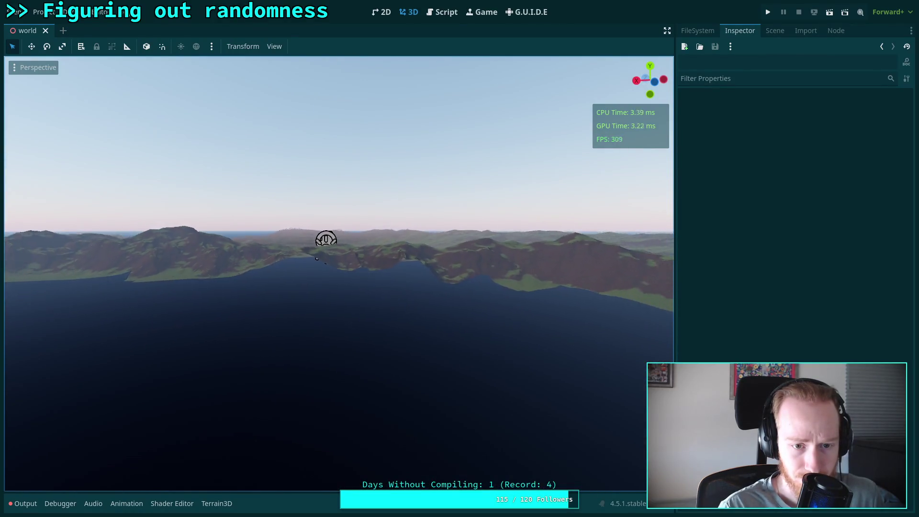
key("w")
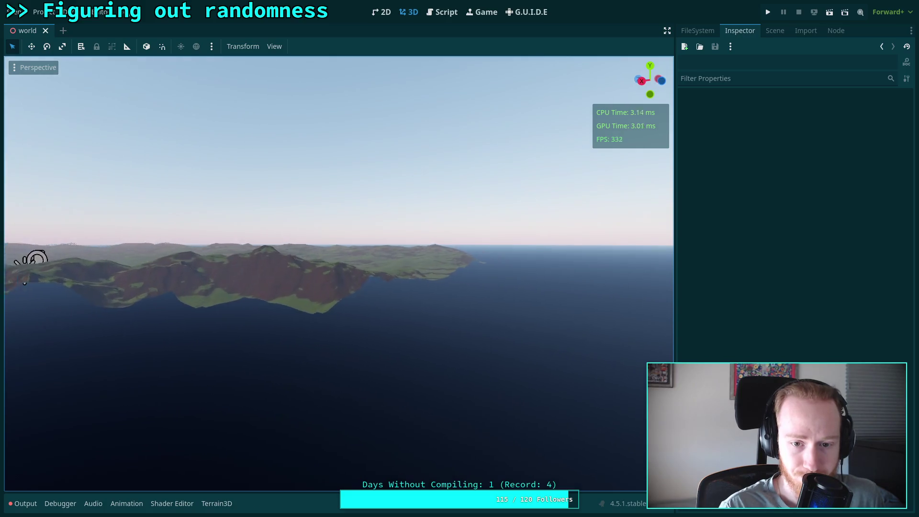
key("w")
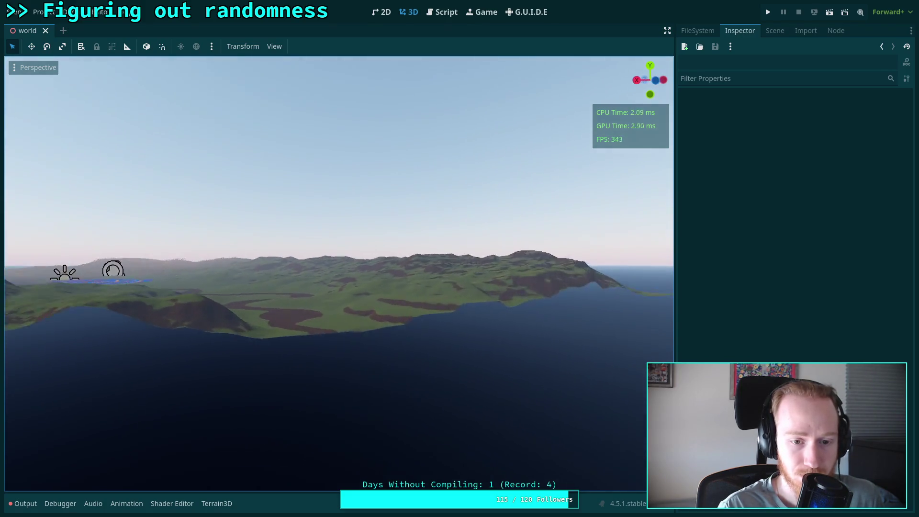
key("w")
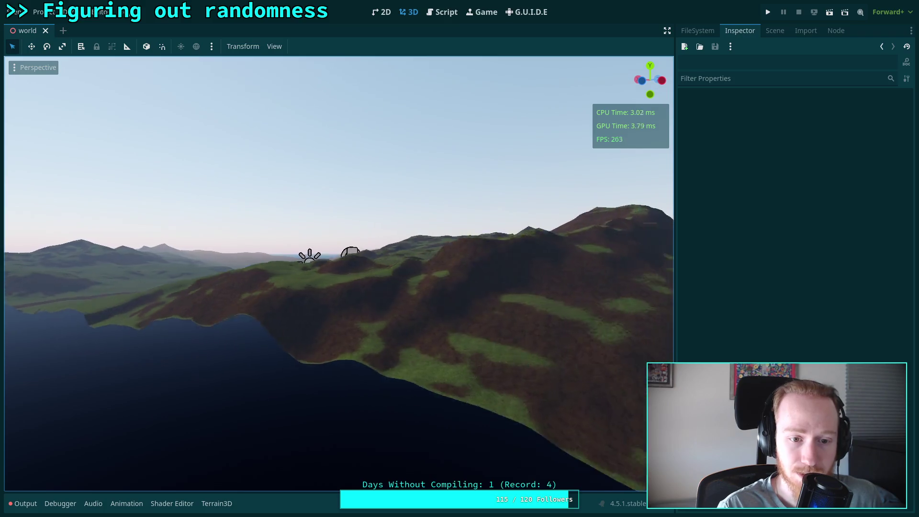
key("s")
key("w")
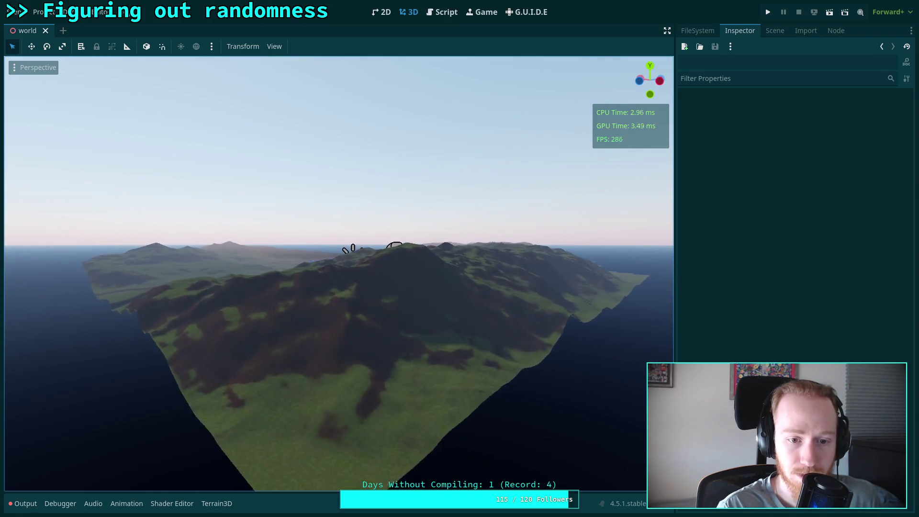
key("w")
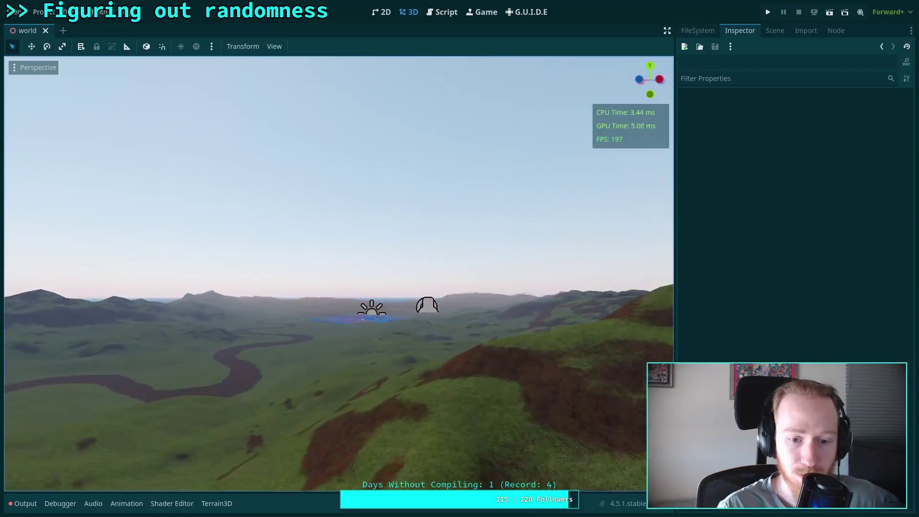
key("w")
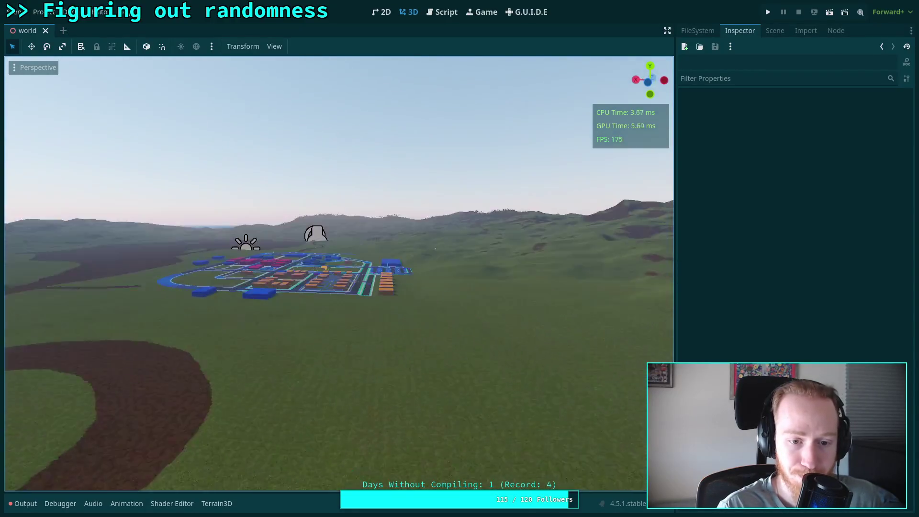
key("w")
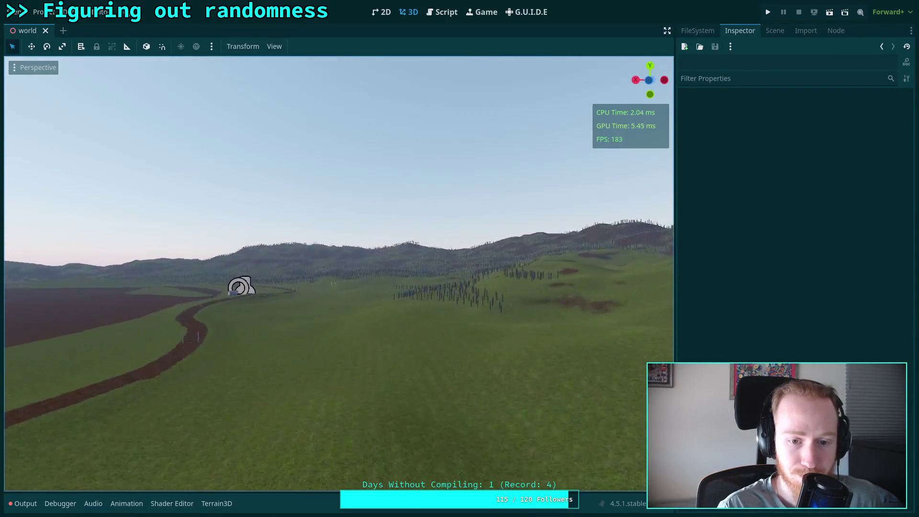
key("w")
left_click(425, 12)
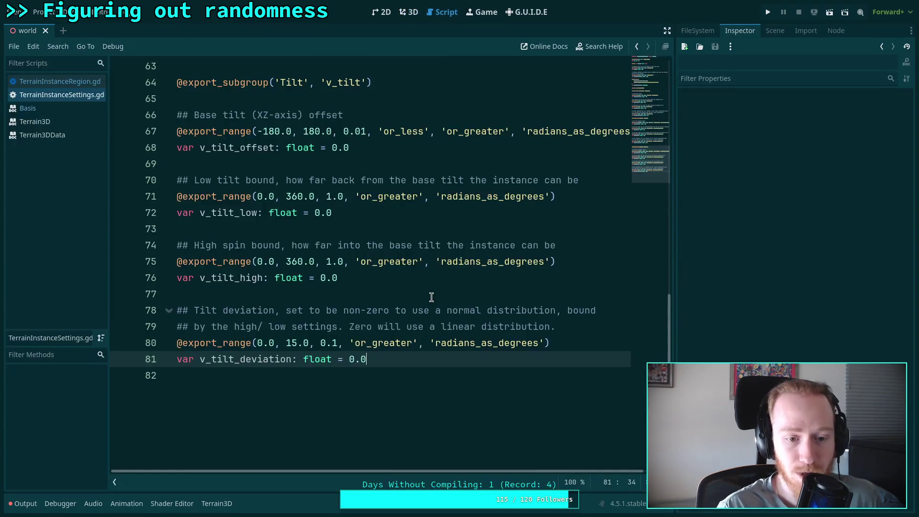
mouse_move(433, 356)
left_mouse_down()
mouse_move(192, 293)
mouse_move(204, 258)
left_mouse_up()
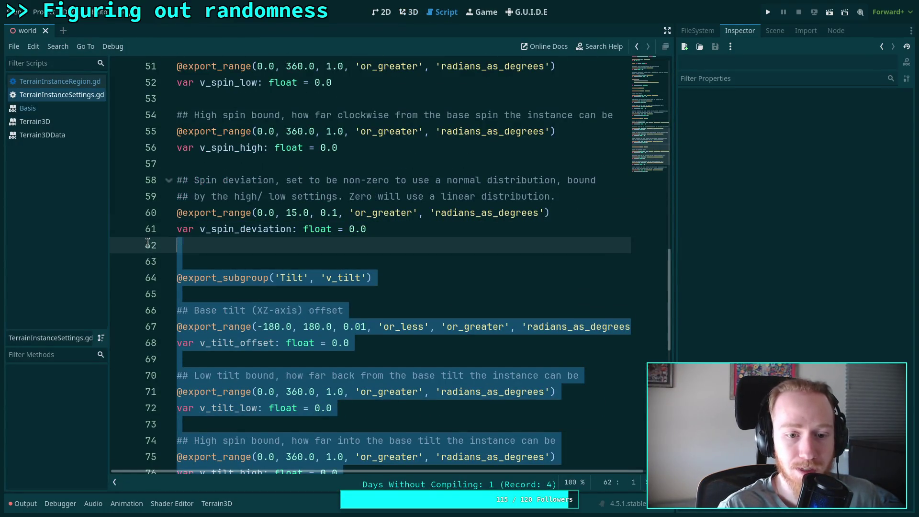
scroll(255, 356, "up", 9)
left_click(256, 375)
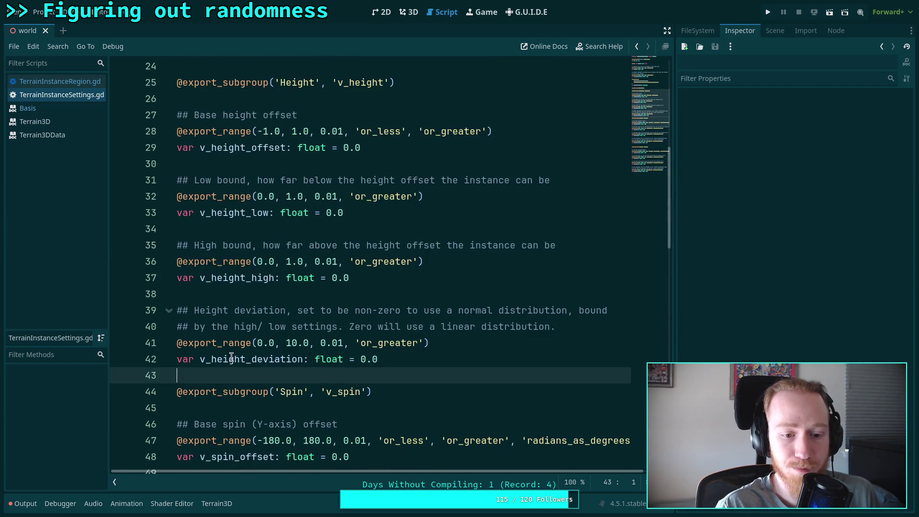
key("Return")
key("BackSpace")
scroll(275, 306, "up", 5)
left_click(273, 310)
key("Return")
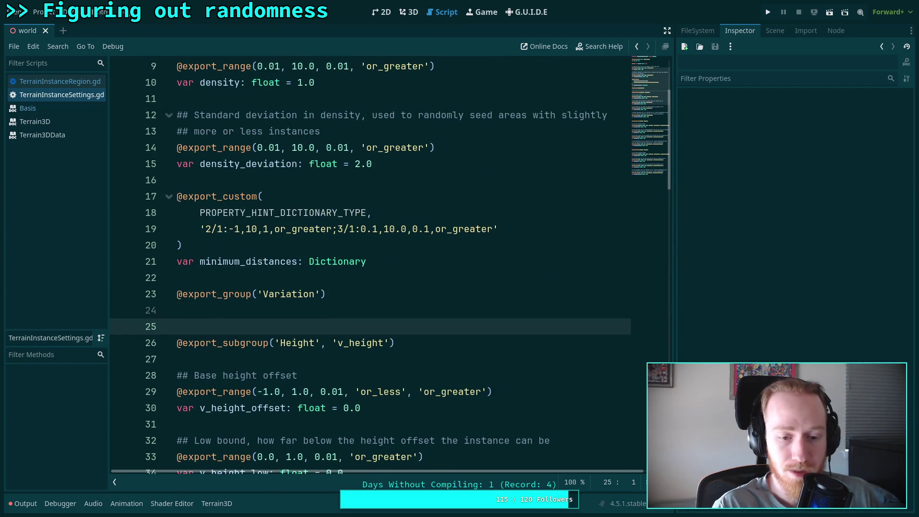
Paste a copy of the Spin subgroup block at the end of the script, after the Tilt settings.
scroll(273, 310, "down", 7)
scroll(273, 310, "down", 7)
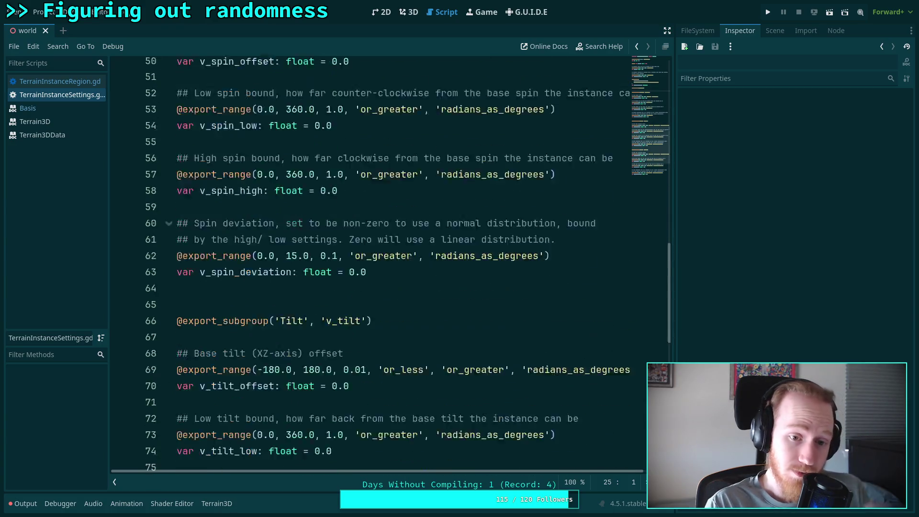
scroll(398, 335, "up", 3)
mouse_move(397, 364)
left_mouse_down()
mouse_move(136, 209)
mouse_move(146, 221)
left_mouse_up()
scroll(137, 209, "up", 2)
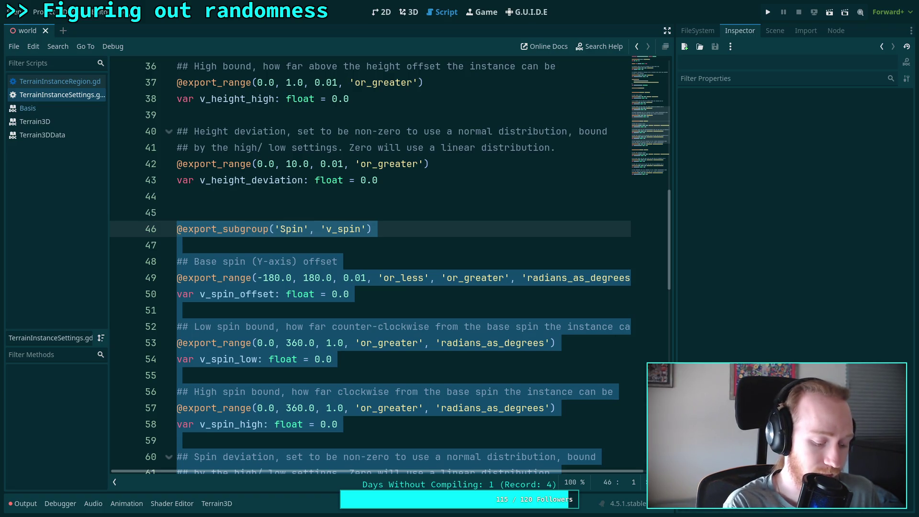
scroll(389, 365, "down", 16)
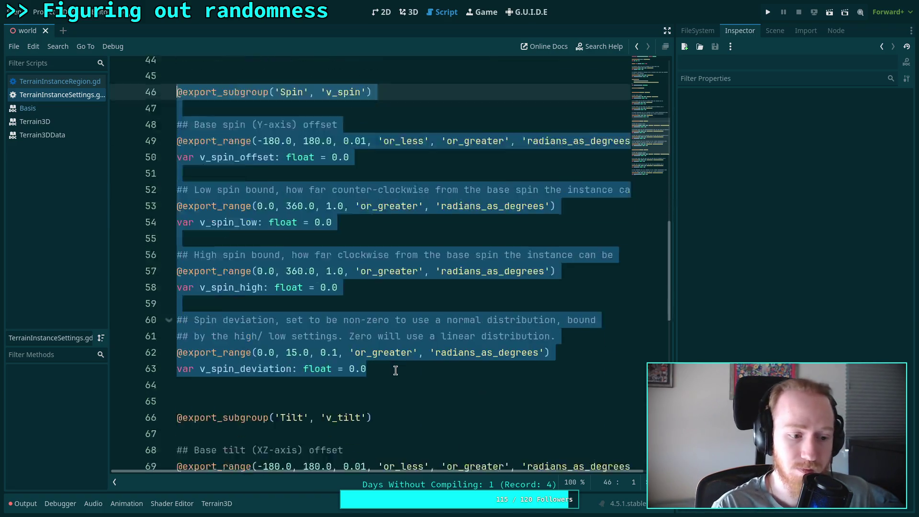
left_click(398, 364)
key("Return")
key("ctrl+v")
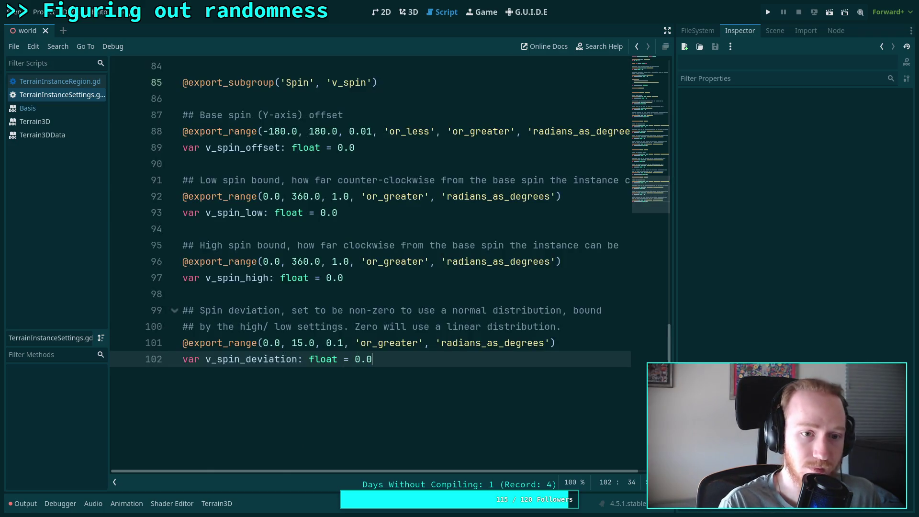
Rename the pasted subgroup from 'Spin' to 'Scale' with the prefix 'v_scale'.
scroll(365, 334, "up", 3)
left_click(292, 215)
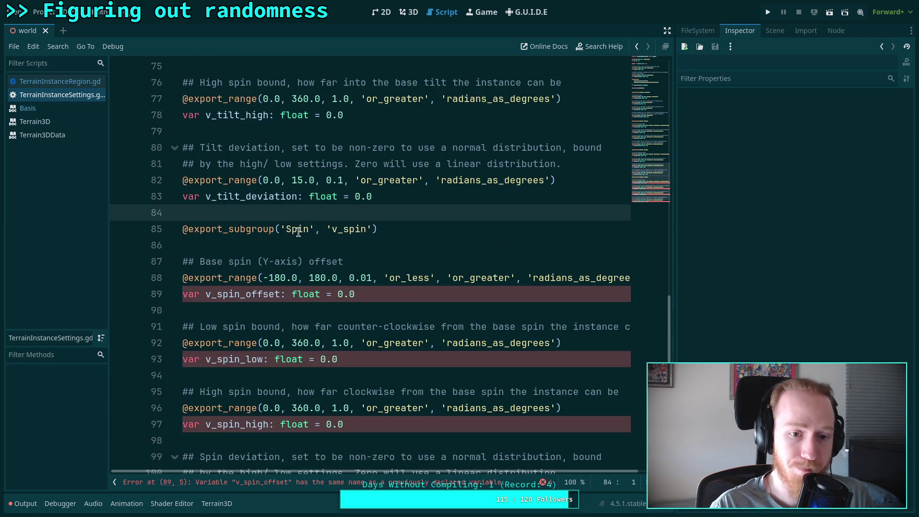
key("Return")
double_click(300, 243)
type("Scale")
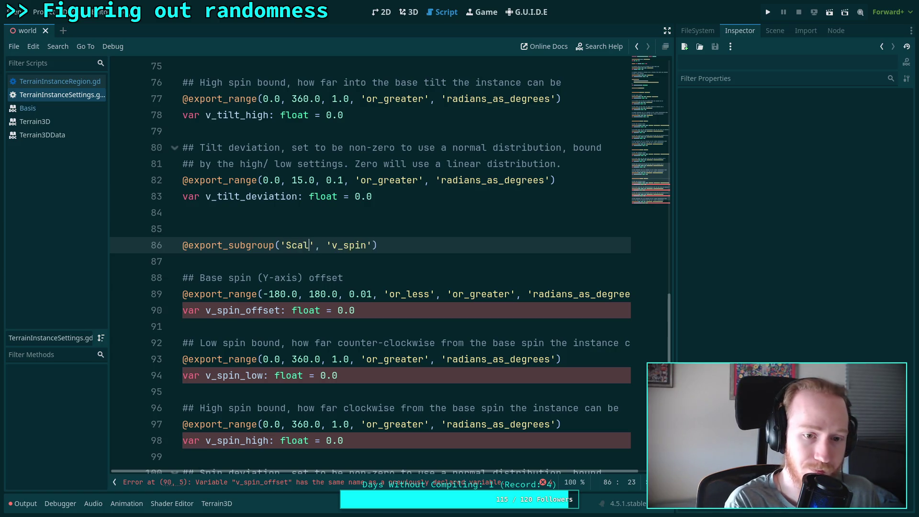
left_click_drag(355, 245, 370, 248)
type("scale")
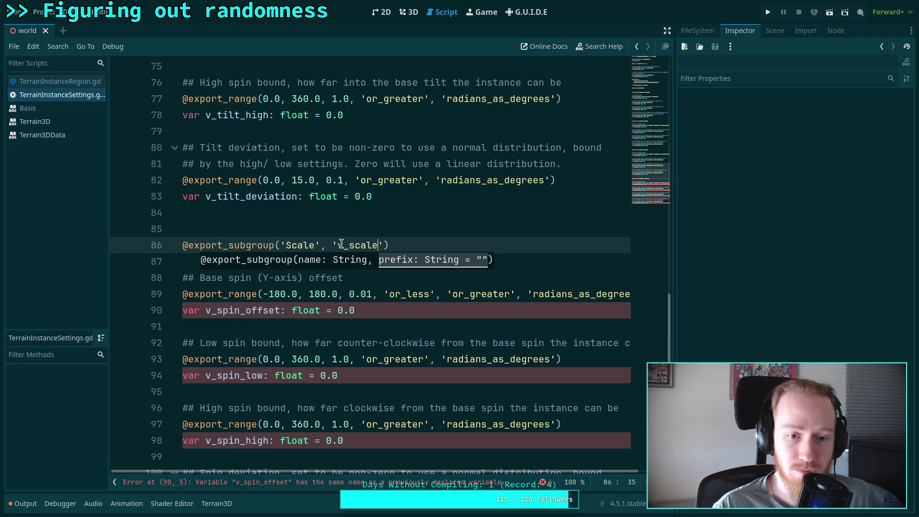
left_click_drag(349, 246, 375, 247)
key("ctrl+c")
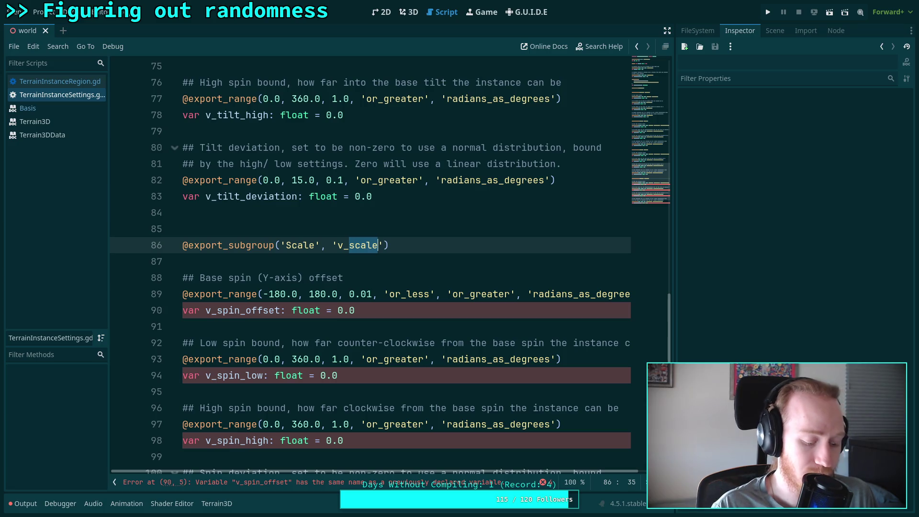
Rename the variables to v_scale_offset, v_scale_low, v_scale_high and v_scale_deviation, adding a trailing blank line.
left_click_drag(218, 312, 237, 312)
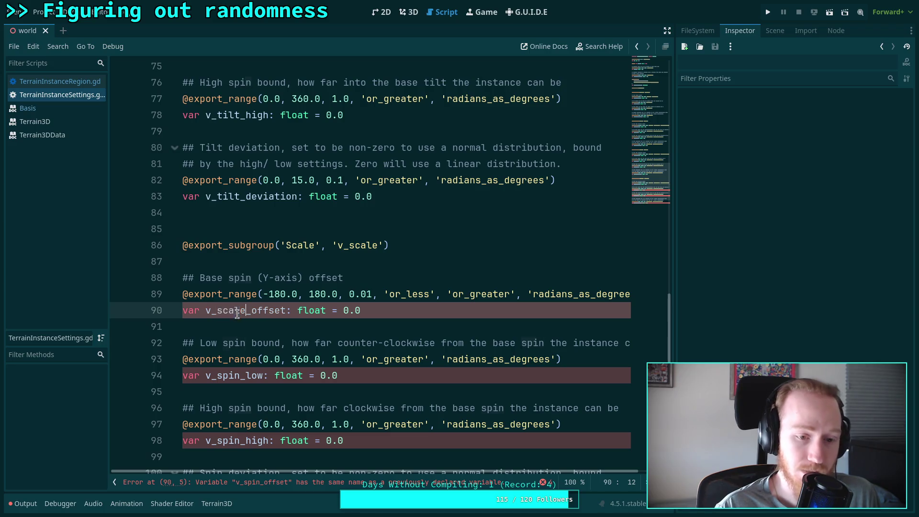
key("ctrl+v")
double_click(234, 376)
key("ctrl+v")
scroll(251, 383, "down", 2)
scroll(251, 383, "down", 1)
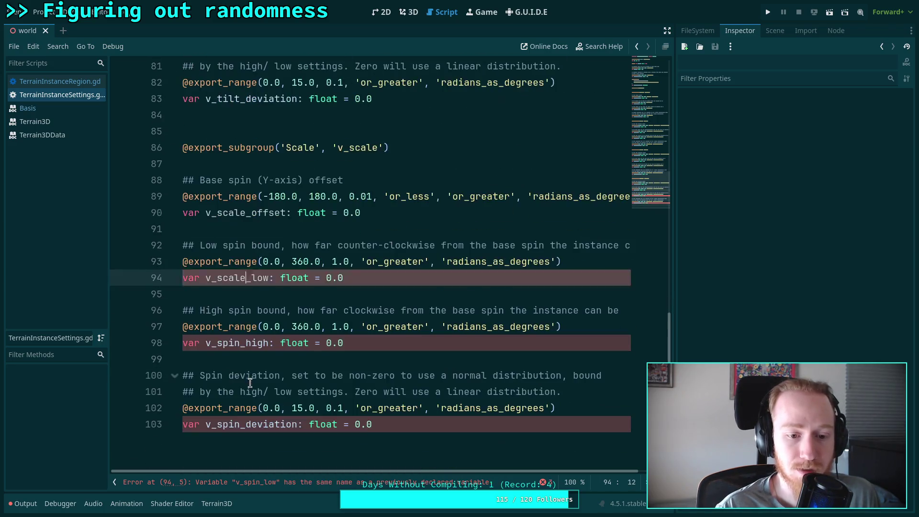
left_click_drag(218, 344, 243, 345)
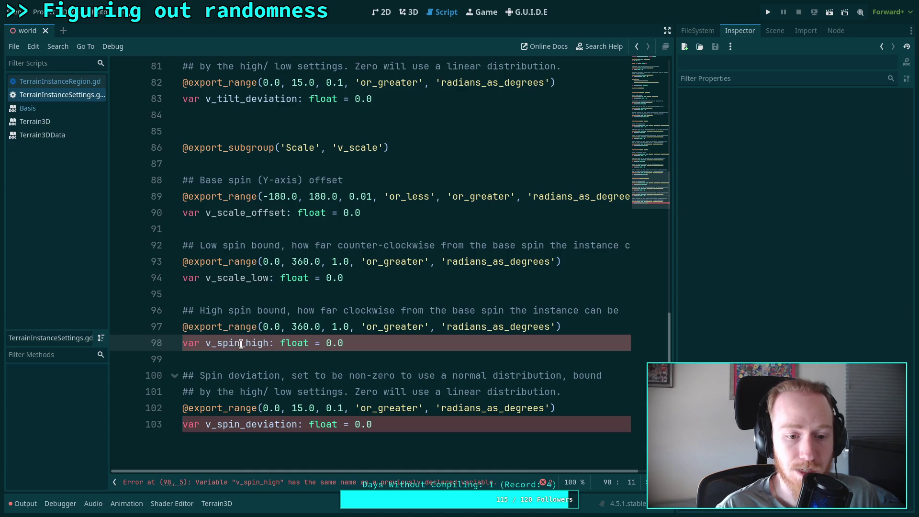
key("ctrl+v")
left_click_drag(218, 427, 243, 427)
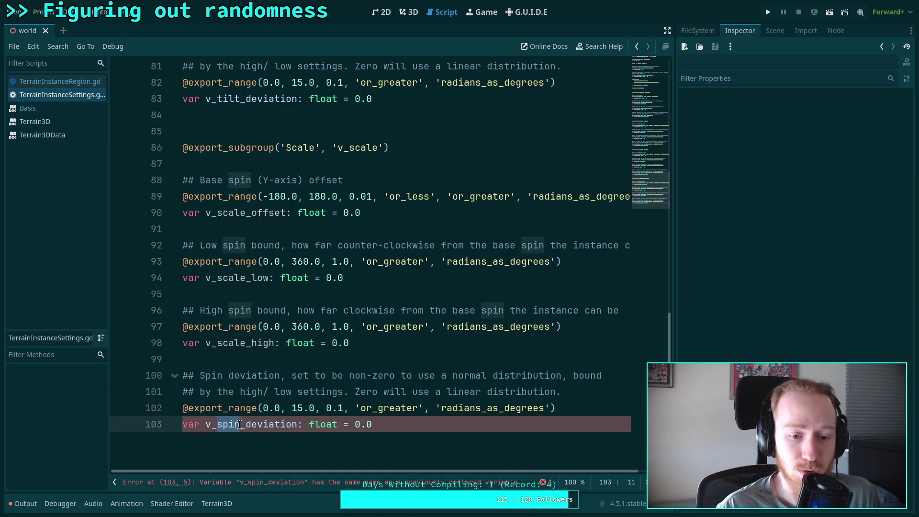
key("ctrl+v")
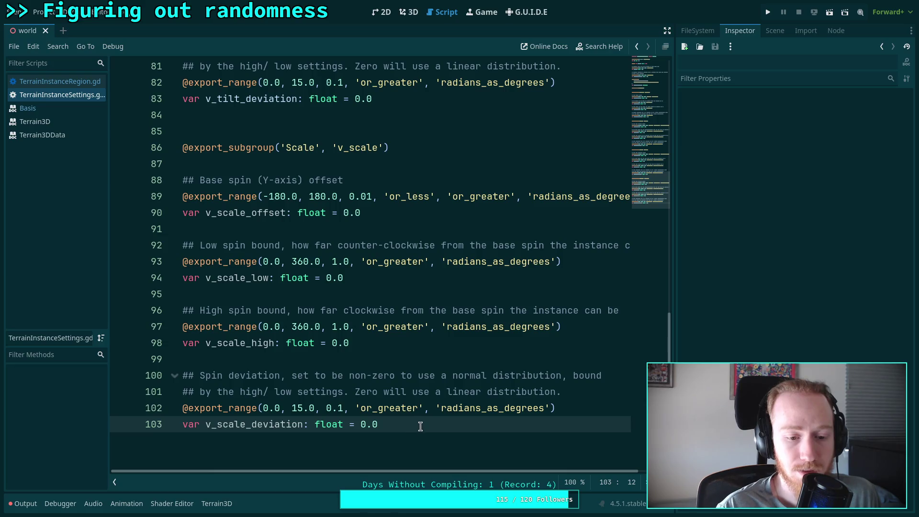
left_click(418, 424)
key("Return")
left_click(296, 358)
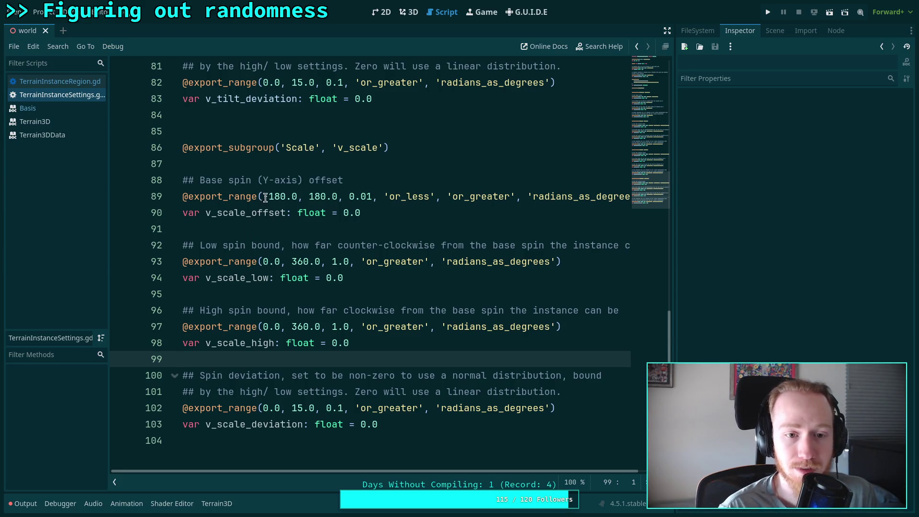
Change the offset comment to 'Base scale' and delete the radians_as_degrees hints on lines 89, 93, 97, 102.
left_click_drag(230, 181, 345, 176)
type("scale")
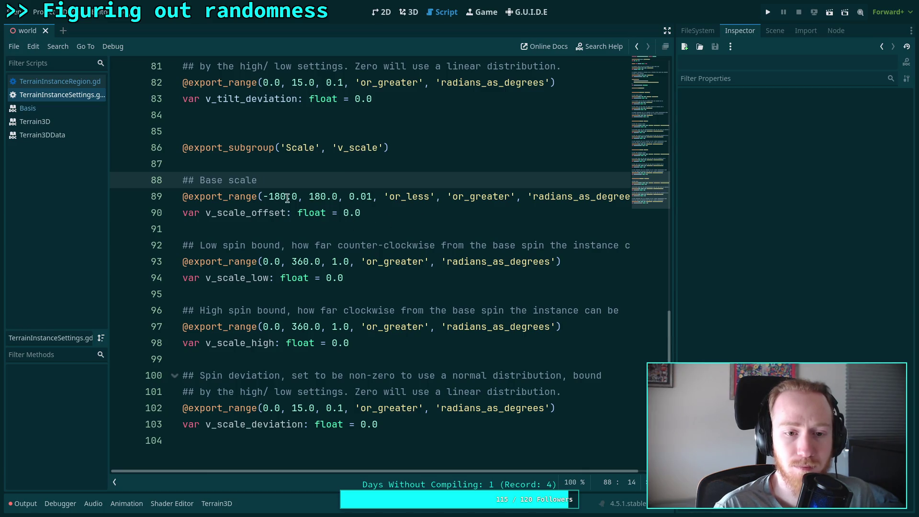
left_click_drag(517, 198, 617, 197)
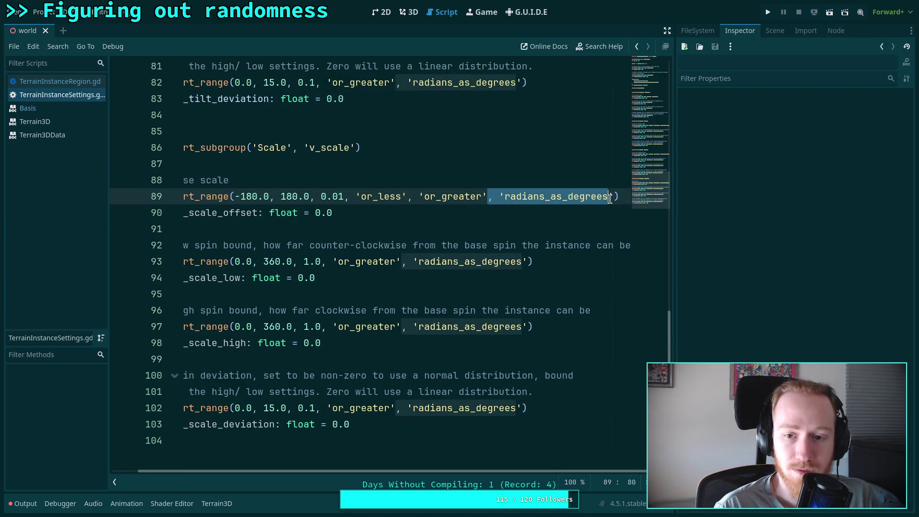
key("BackSpace")
left_click_drag(510, 471, 481, 471)
left_click_drag(429, 262, 558, 269)
key("BackSpace")
mouse_move(430, 327)
left_mouse_down()
mouse_move(433, 341)
mouse_move(427, 324)
mouse_move(558, 326)
left_mouse_up()
key("BackSpace")
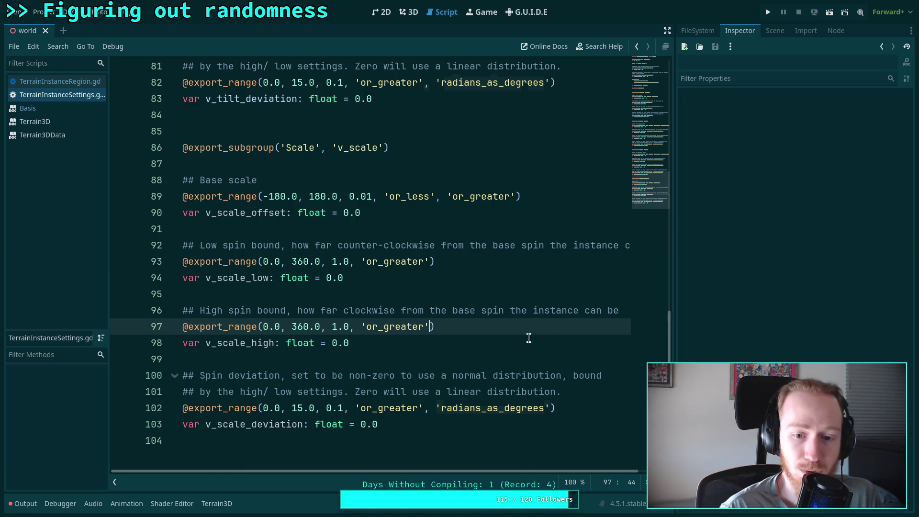
left_click_drag(430, 408, 549, 409)
key("BackSpace")
Set v_scale_offset's range to 0.01–2.0 and remove 'or_less', keeping only 'or_greater'.
left_click_drag(269, 196, 284, 198)
left_click(265, 197)
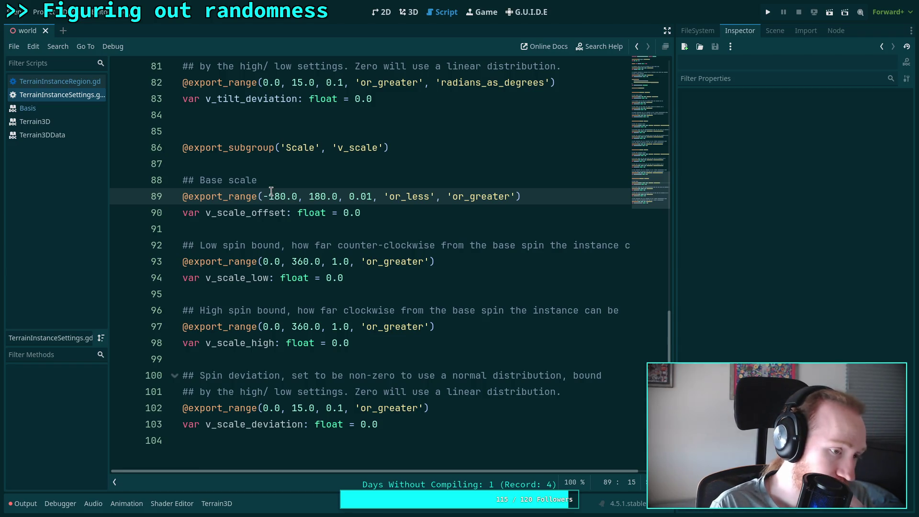
mouse_move(262, 196)
left_mouse_down()
mouse_move(286, 198)
mouse_move(264, 197)
left_mouse_up()
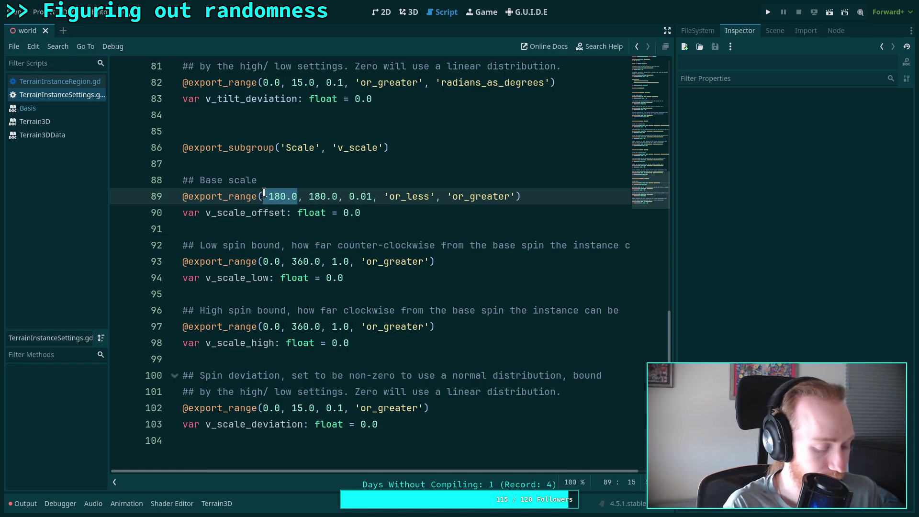
type("0")
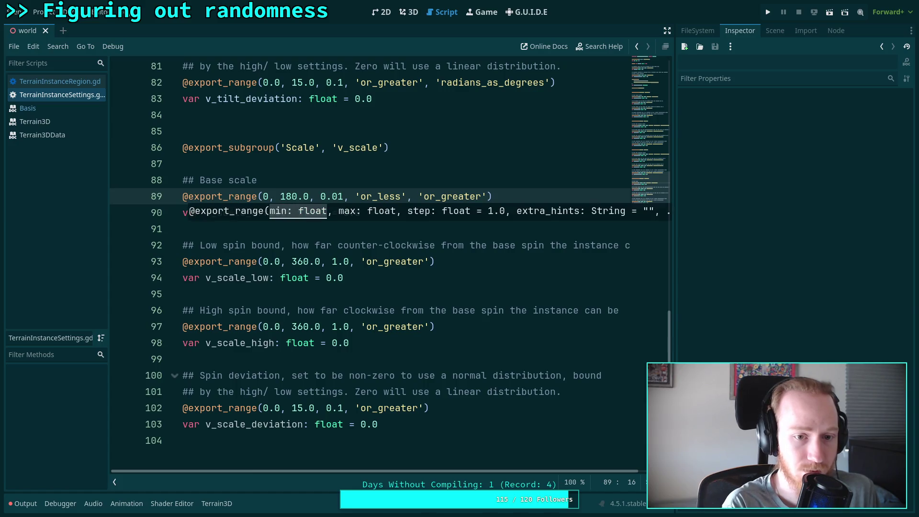
type(".")
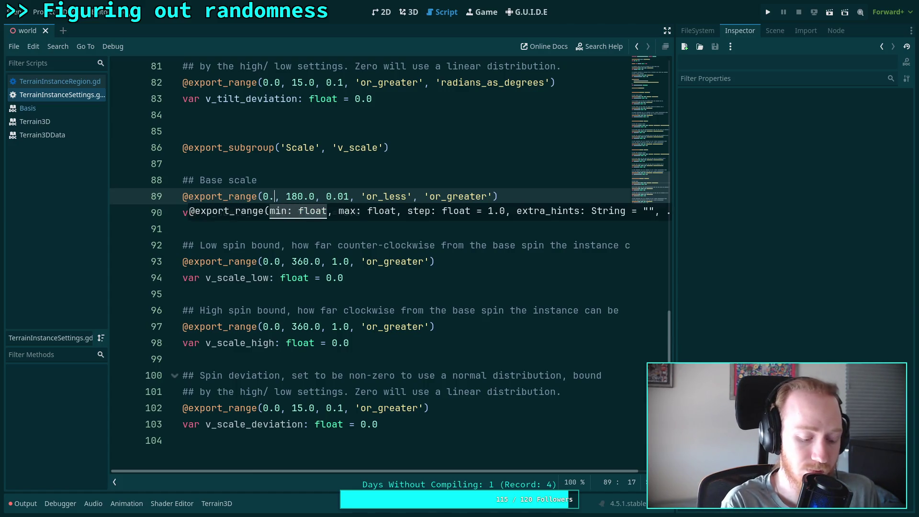
type("01")
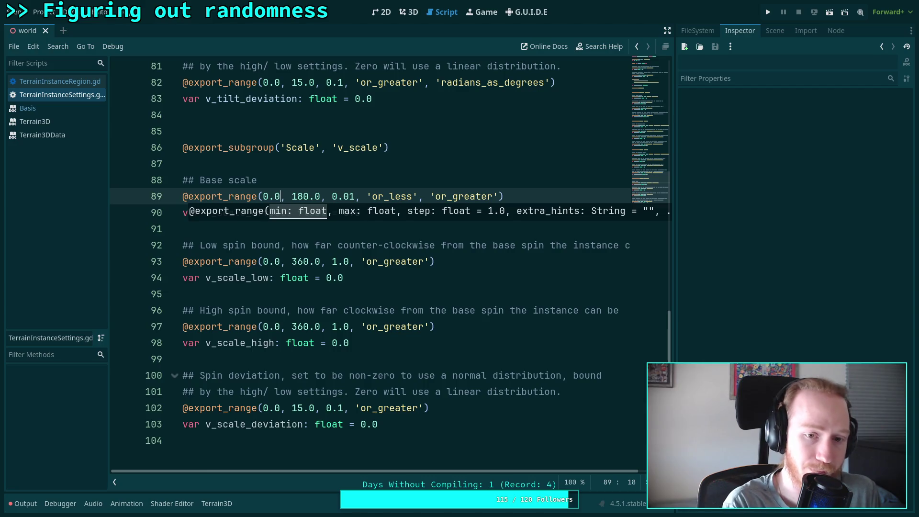
left_click_drag(297, 197, 326, 193)
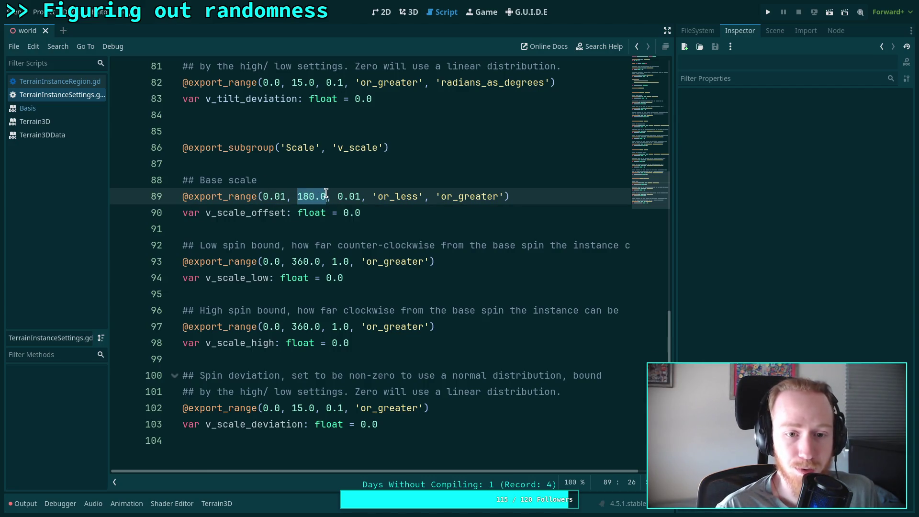
type("2.0")
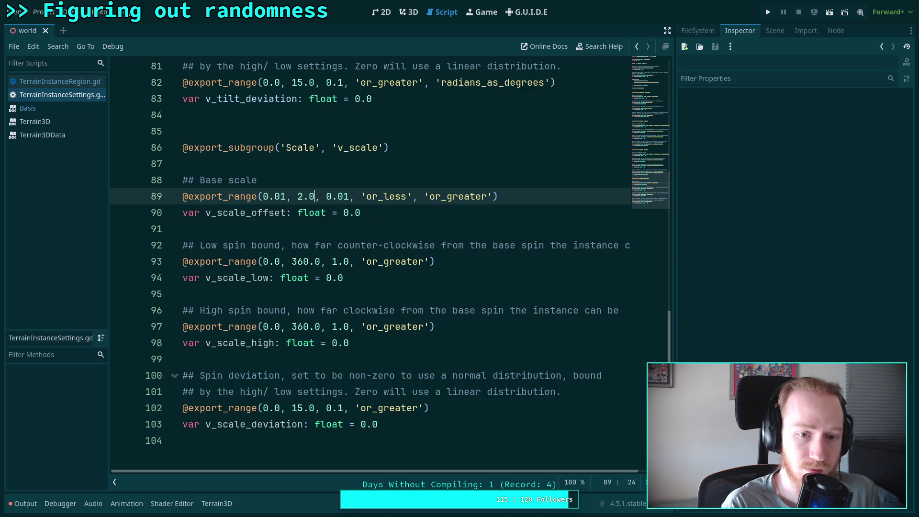
left_click_drag(362, 197, 493, 197)
left_click(420, 209)
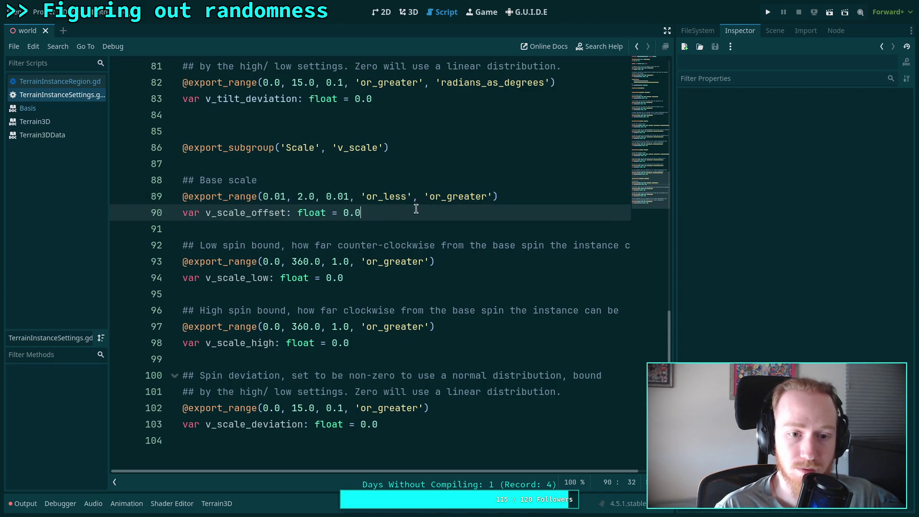
left_click_drag(361, 196, 424, 197)
key("BackSpace")
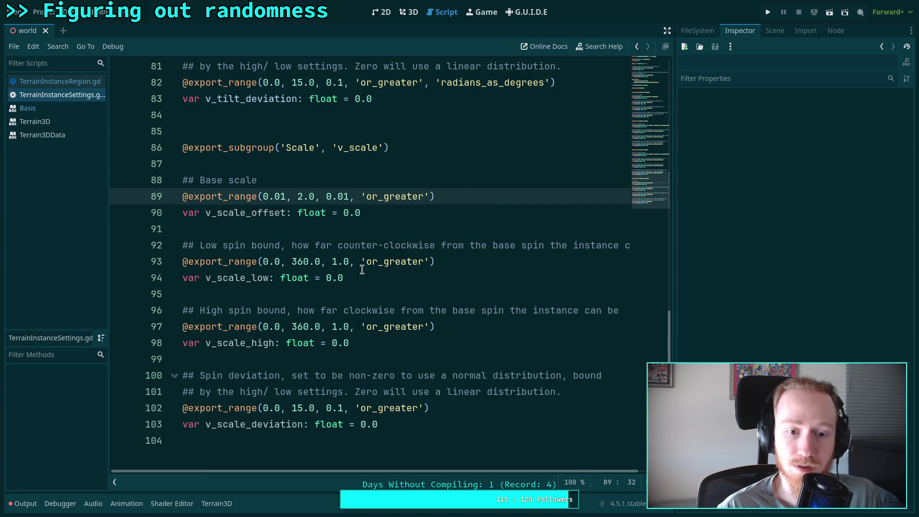
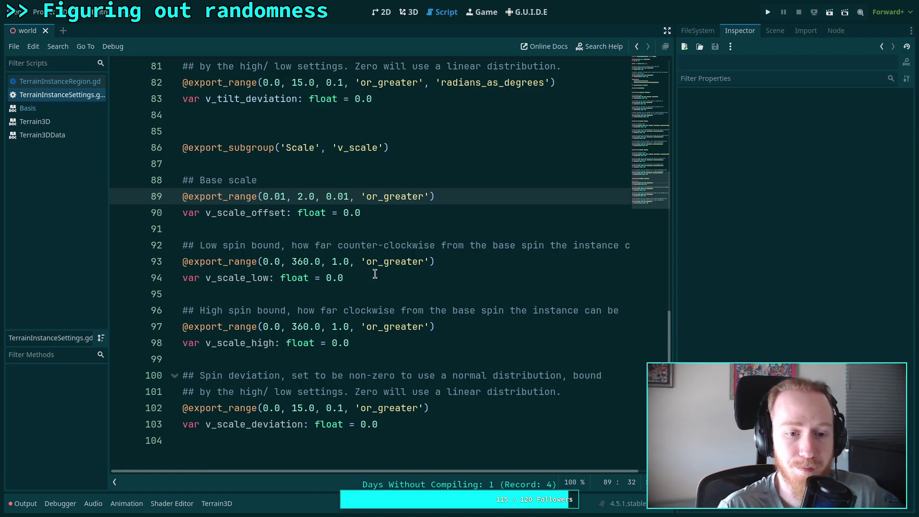
Change line 93's export range to maximum 0.999 and step 0.01, removing 'or_greater'.
left_click_drag(291, 262, 319, 261)
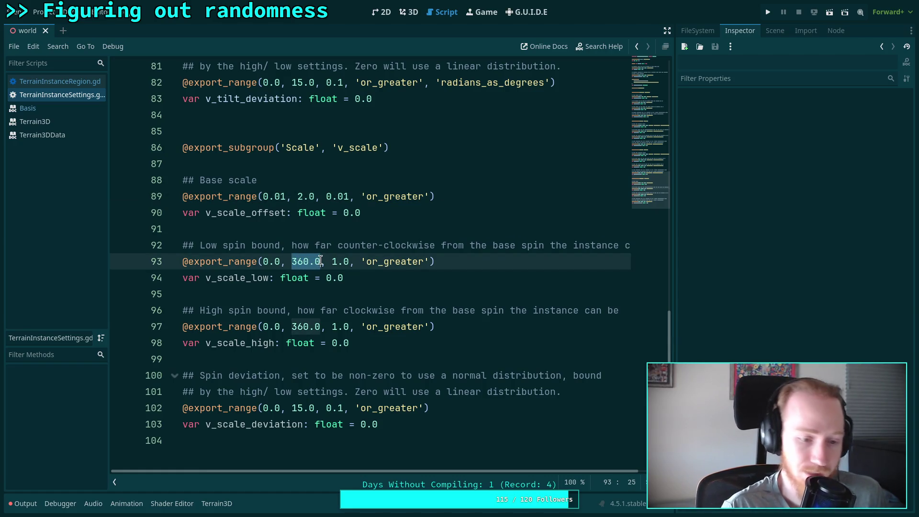
type("0.99")
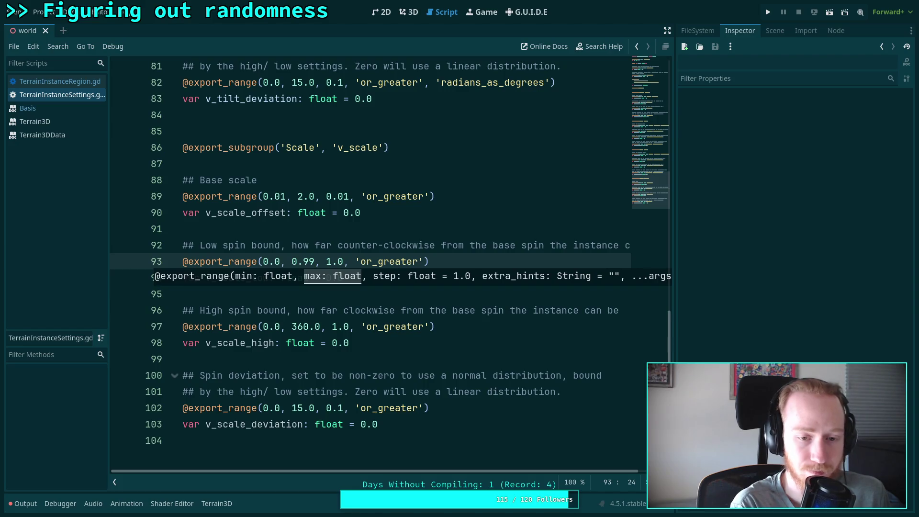
type("9")
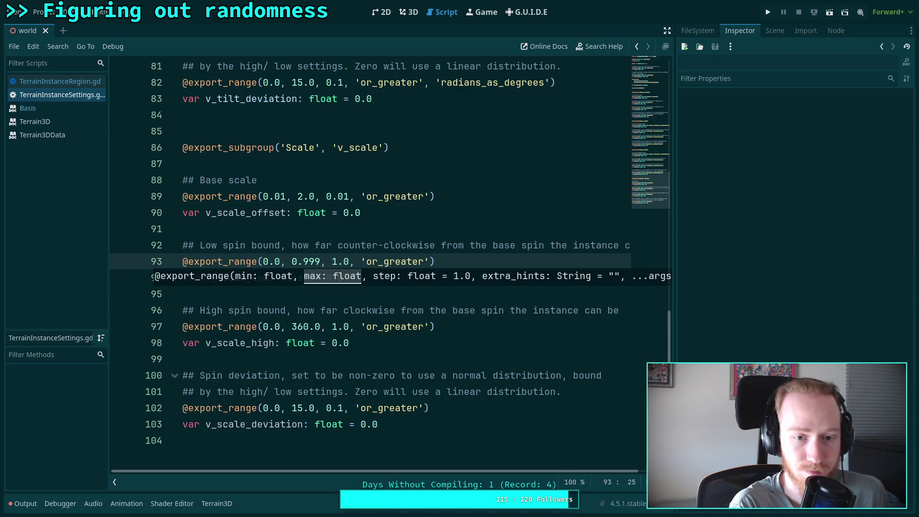
left_click_drag(333, 263, 349, 263)
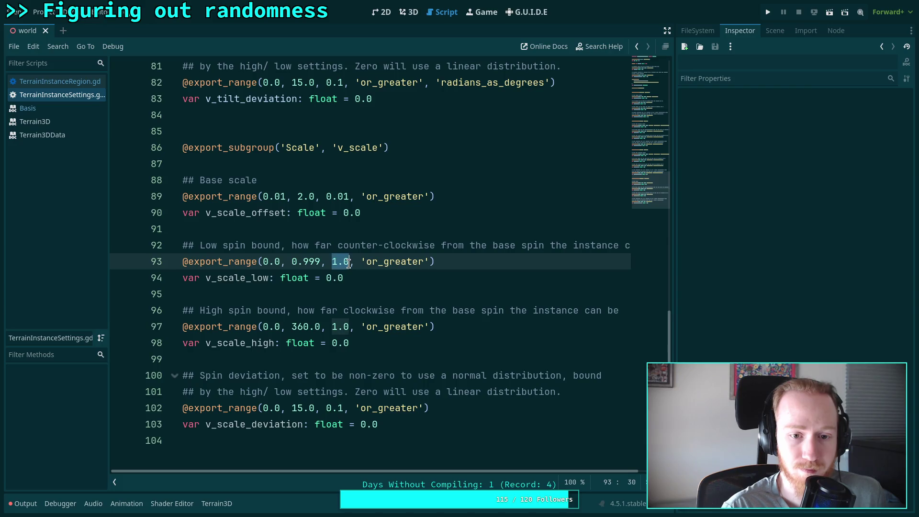
type("0.01")
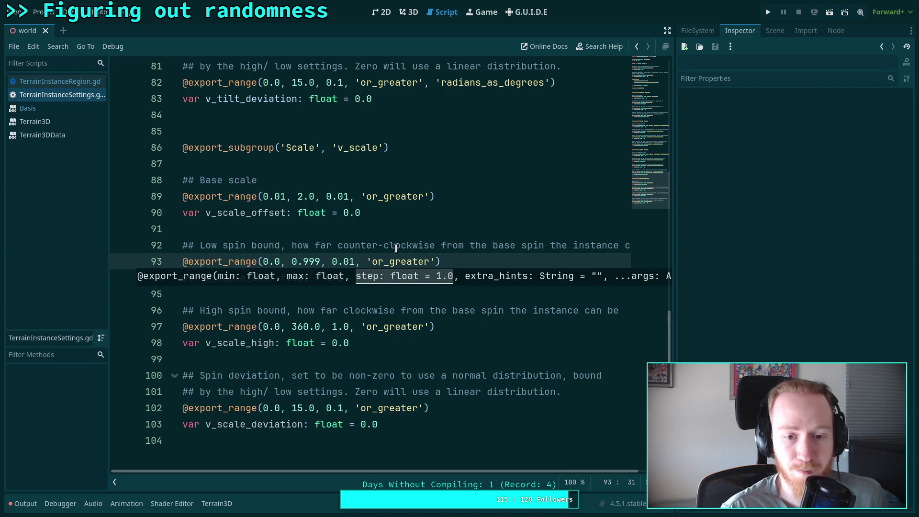
left_click_drag(358, 262, 437, 262)
key("BackSpace")
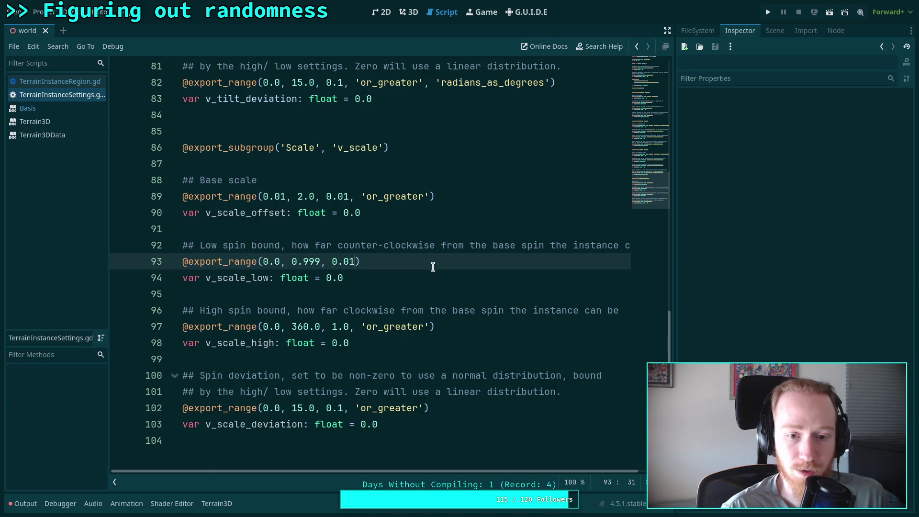
Rewrite the line 92 comment: how much smaller, as a percentage of base scale, the instance can be.
left_click_drag(223, 245, 245, 245)
type("scale")
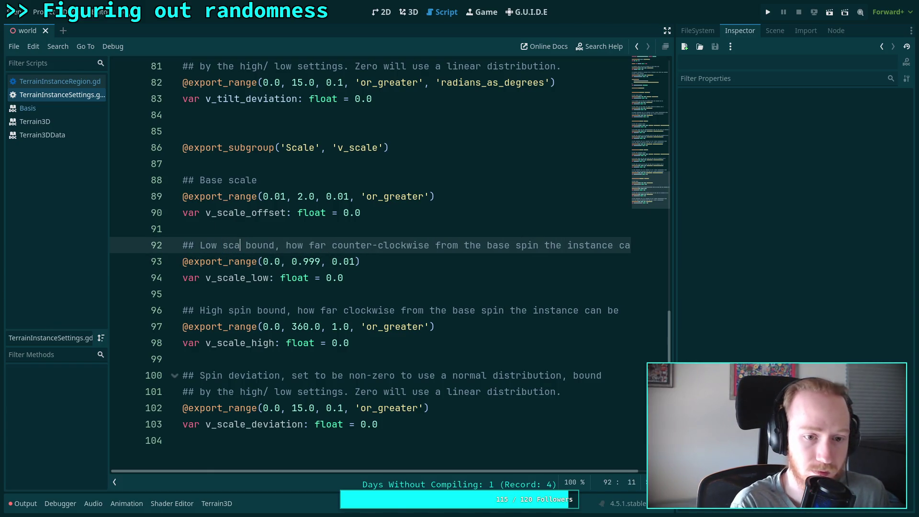
left_click_drag(297, 245, 641, 238)
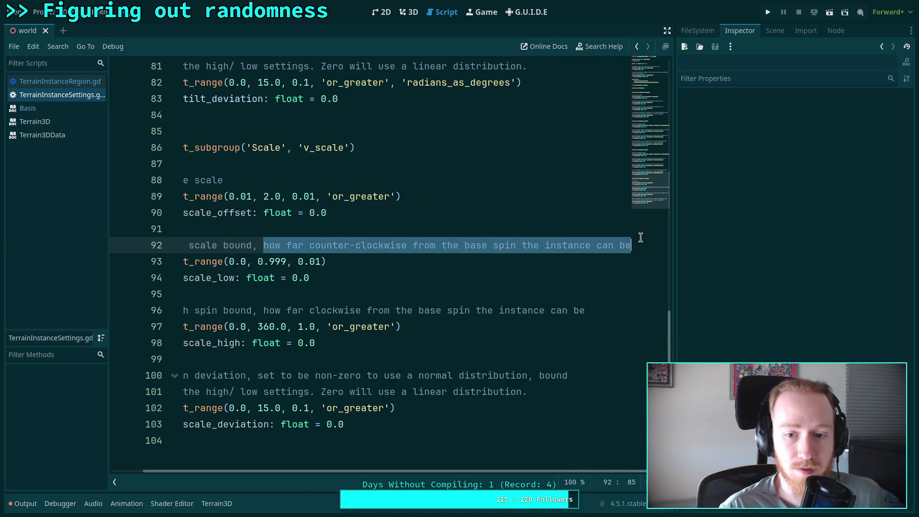
type("ho")
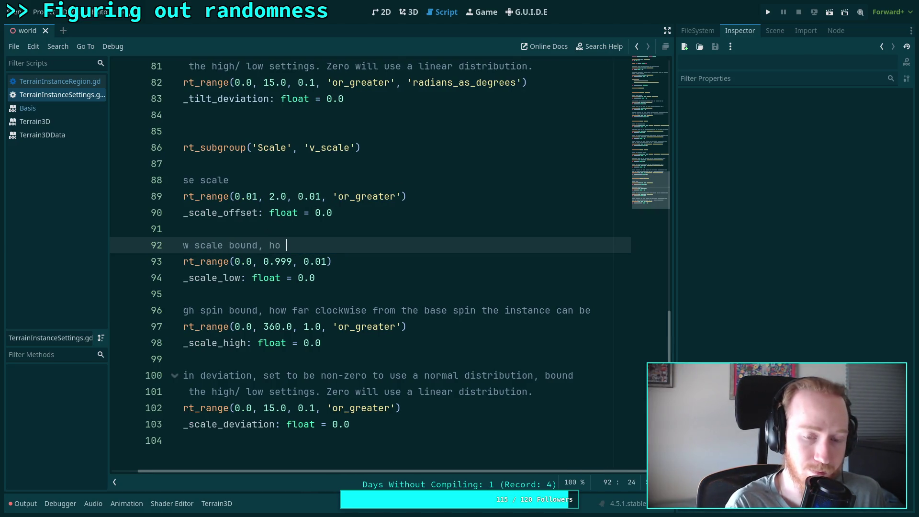
type("w much smaller")
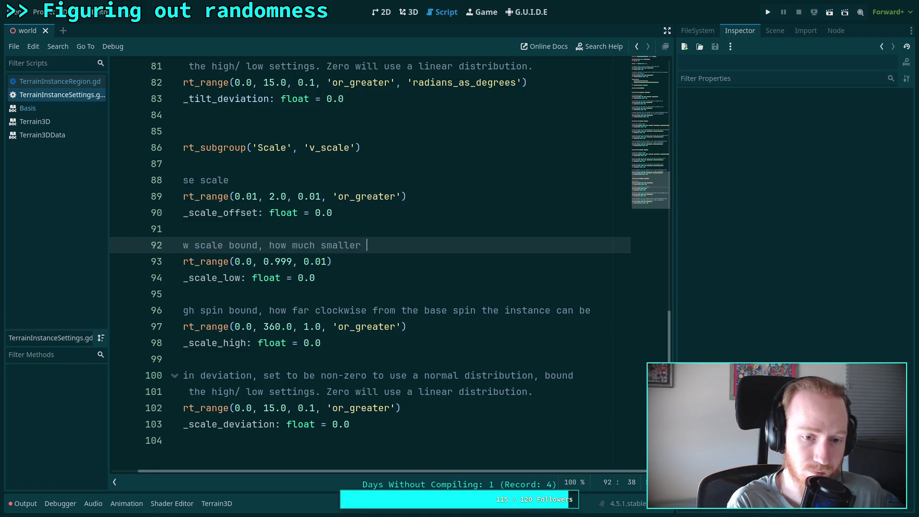
type("percentage0")
key("BackSpace")
key("BackSpace")
key("BackSpace")
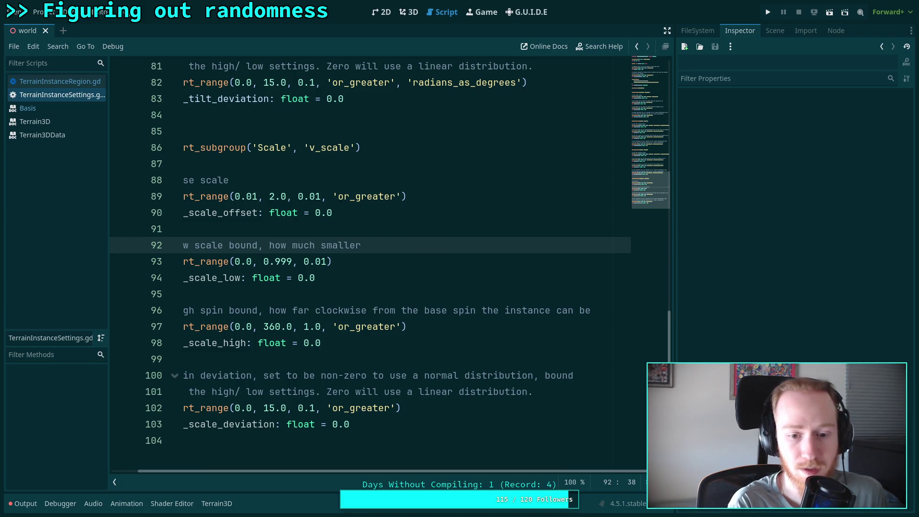
type("as a ")
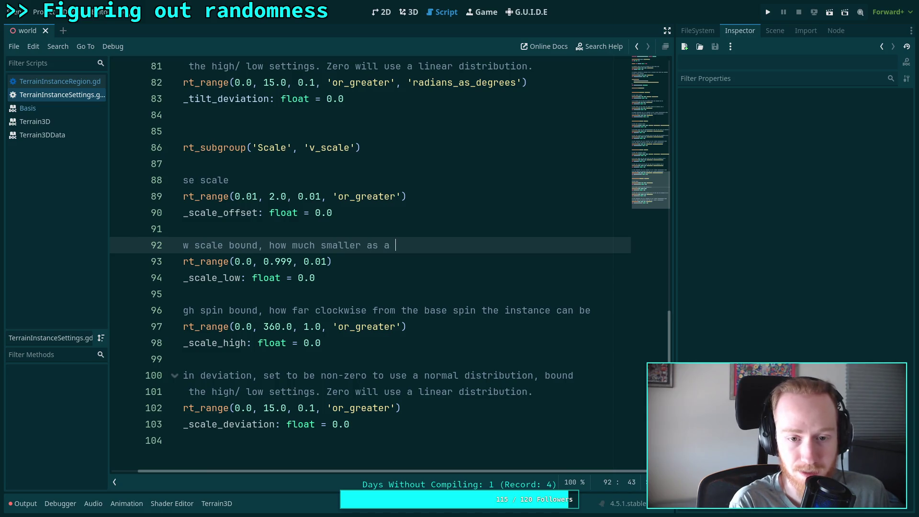
type("pecentage af")
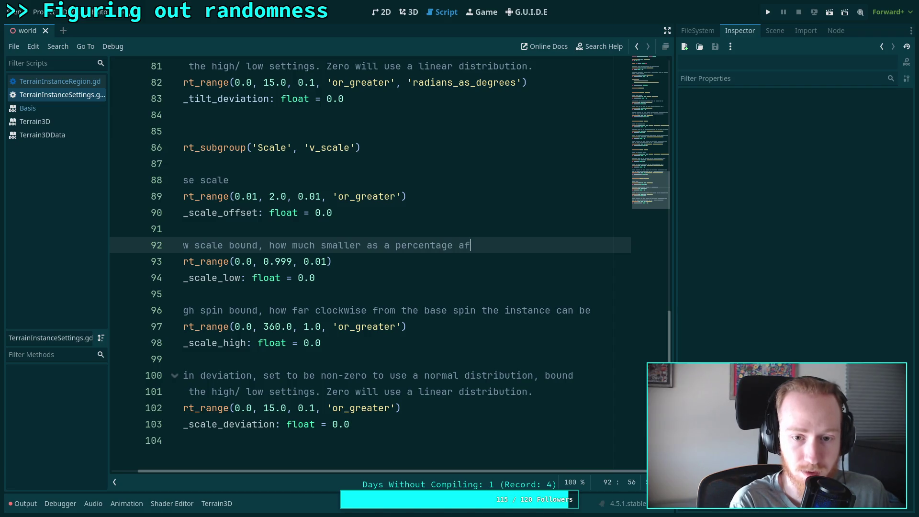
key("BackSpace")
key("BackSpace")
type("of the ba")
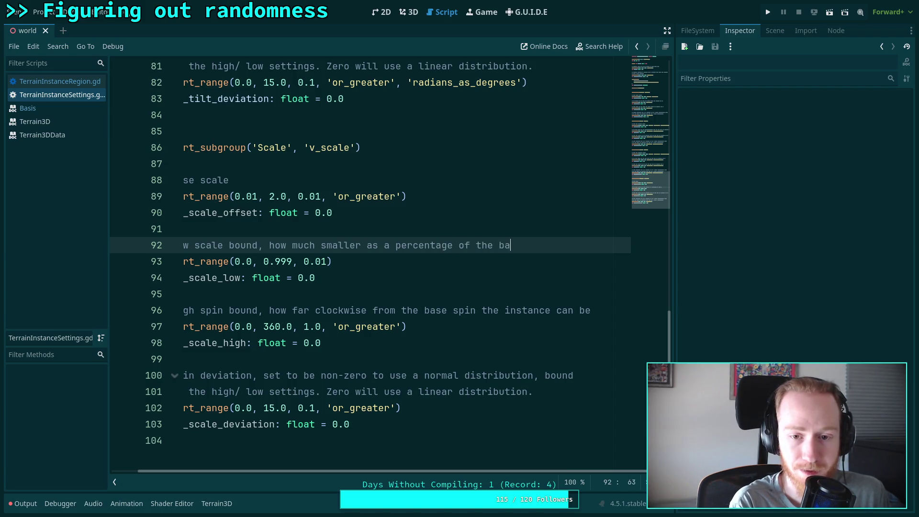
type("se scale t")
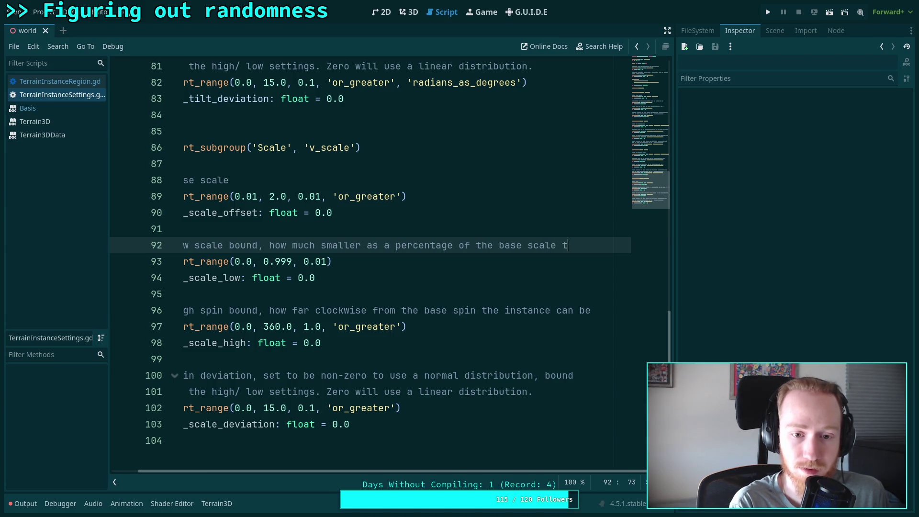
type("he instance can be")
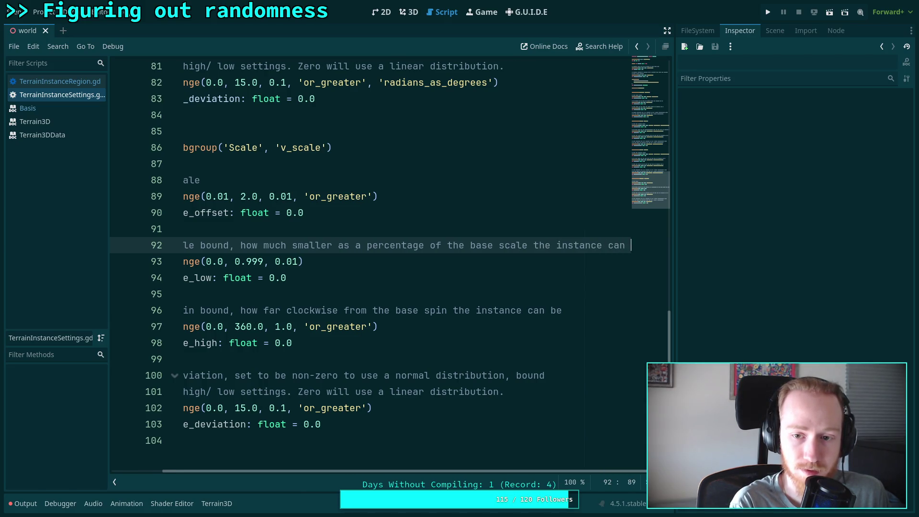
left_click_drag(553, 471, 492, 471)
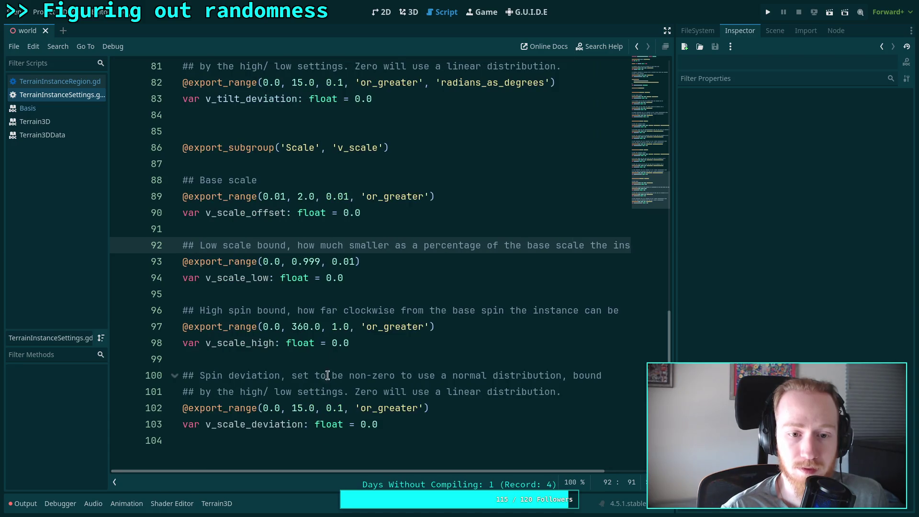
left_click(360, 288)
double_click(306, 262)
Rewrite the line 96 comment: how much larger, as a percentage of the base scale, the instance can be.
left_click(357, 261)
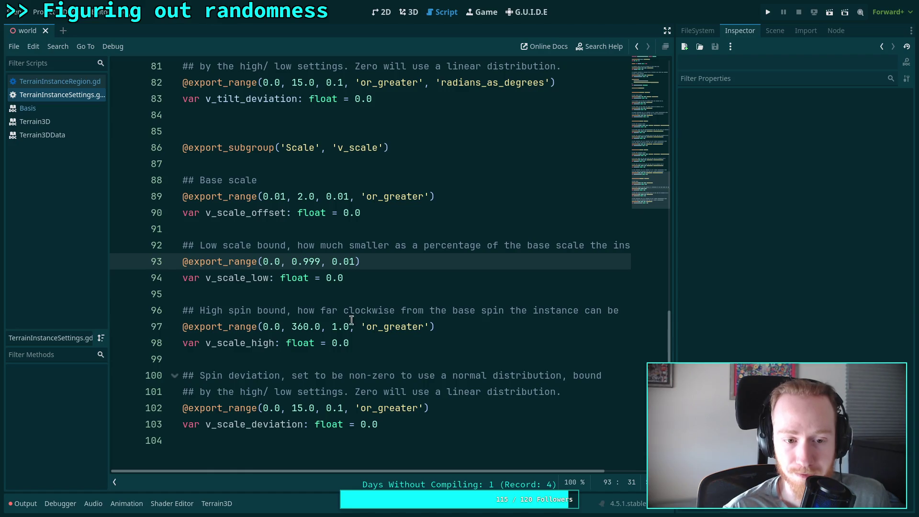
mouse_move(228, 311)
left_mouse_down()
mouse_move(261, 311)
mouse_move(249, 311)
left_mouse_up()
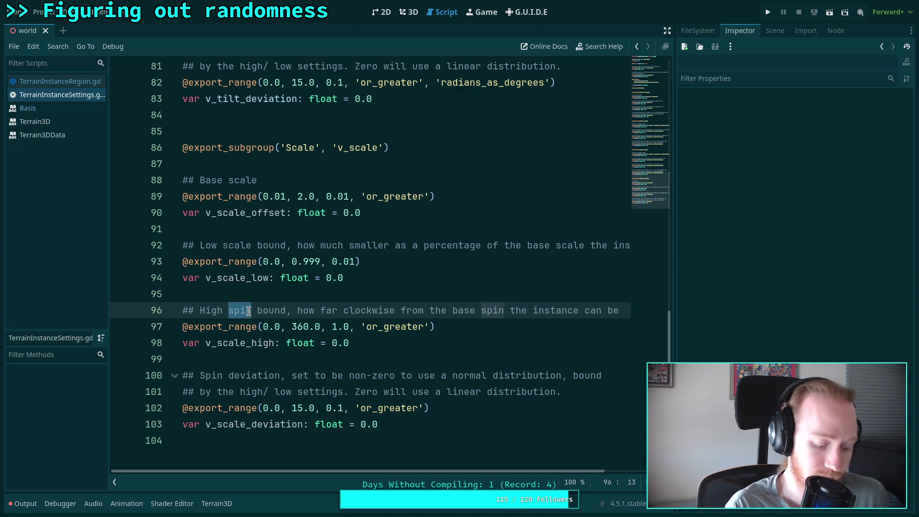
type("scale")
left_click_drag(326, 311, 640, 308)
type("mech")
key("BackSpace")
key("BackSpace")
key("BackSpace")
type("uch larger so")
key("BackSpace")
key("BackSpace")
key("BackSpace")
type(", as a percentage of the base scale, the instance can be")
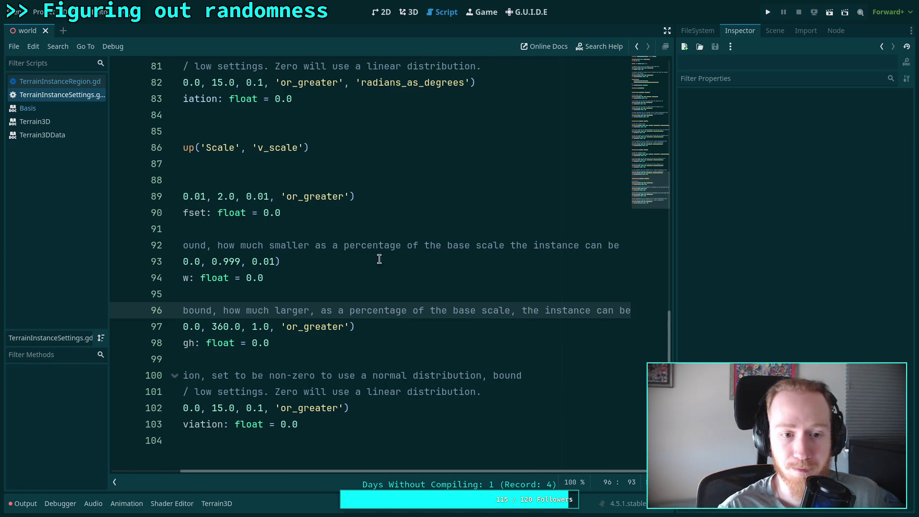
Add commas around 'as a percentage of the base scale' in the line 92 comment.
left_click(310, 246)
type(",")
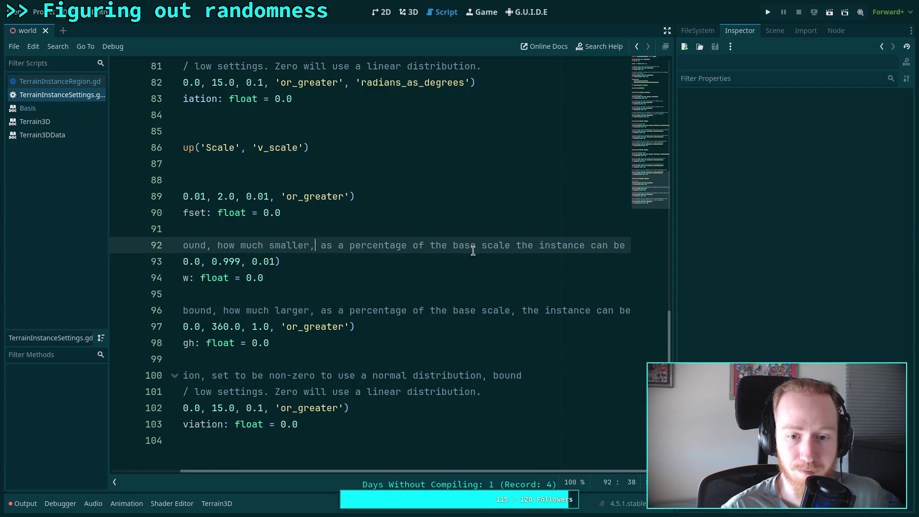
left_click(511, 245)
type(",")
Set line 97's range to 0.0–1.0 with 0.01 steps and rename Spin to Scale on line 100.
left_click_drag(479, 470, 408, 470)
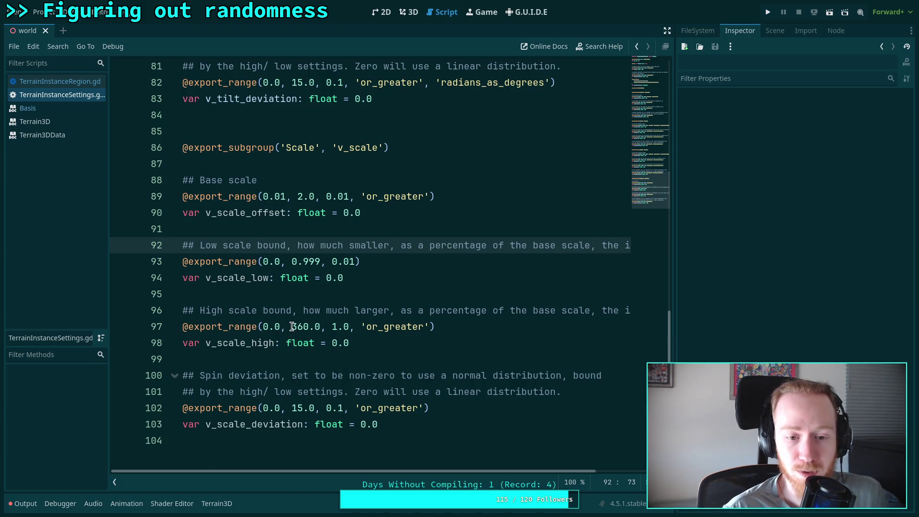
left_click_drag(293, 327, 309, 326)
type("1")
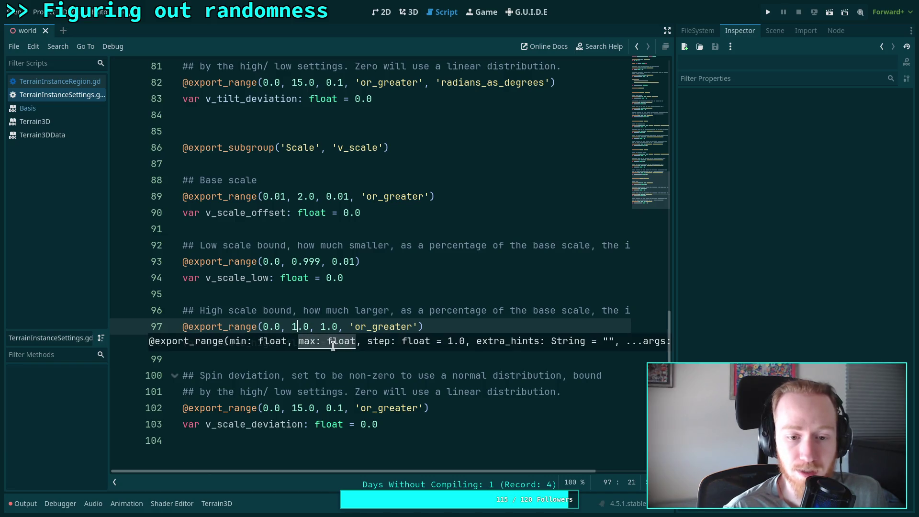
left_click(338, 321)
double_click(338, 326)
type("0.0")
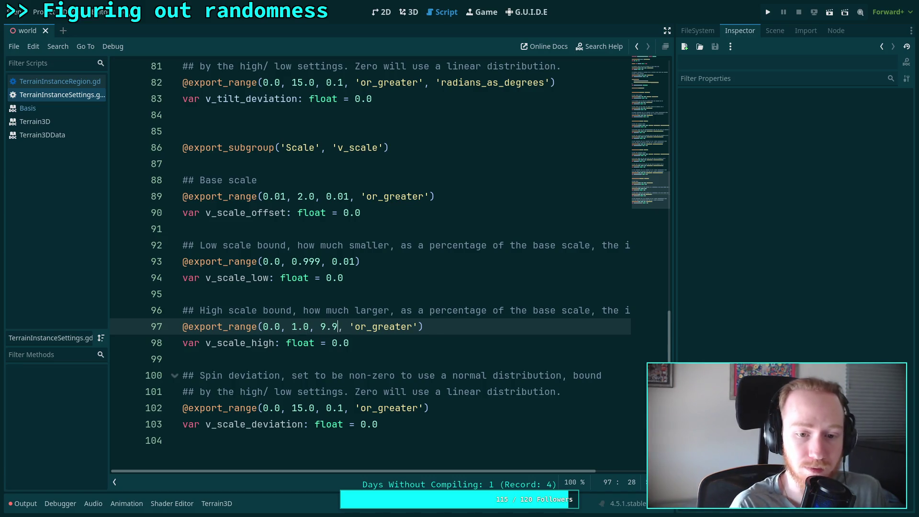
key("BackSpace")
key("BackSpace")
type(".01")
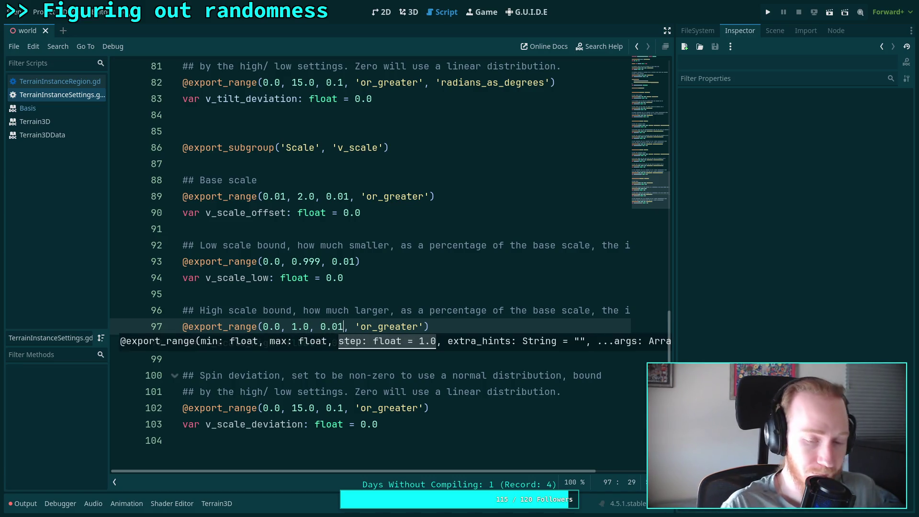
left_click(350, 316)
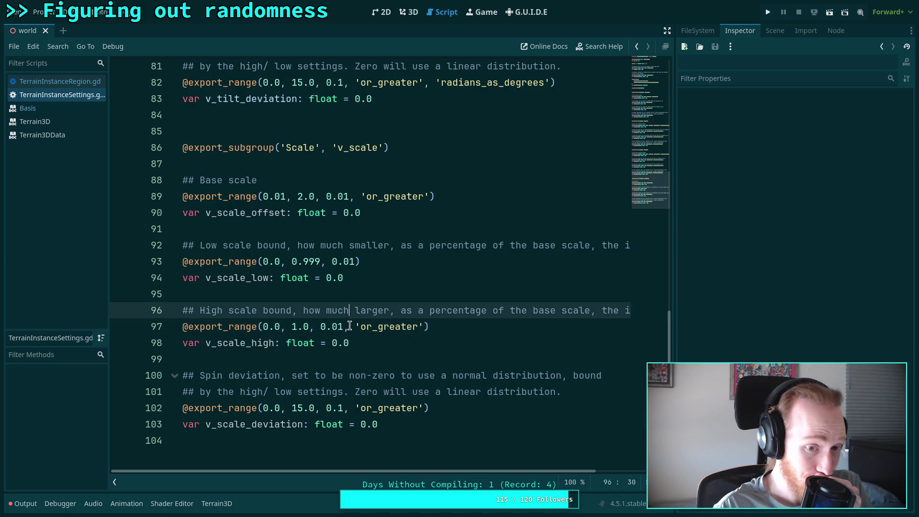
double_click(211, 376)
type("Scale")
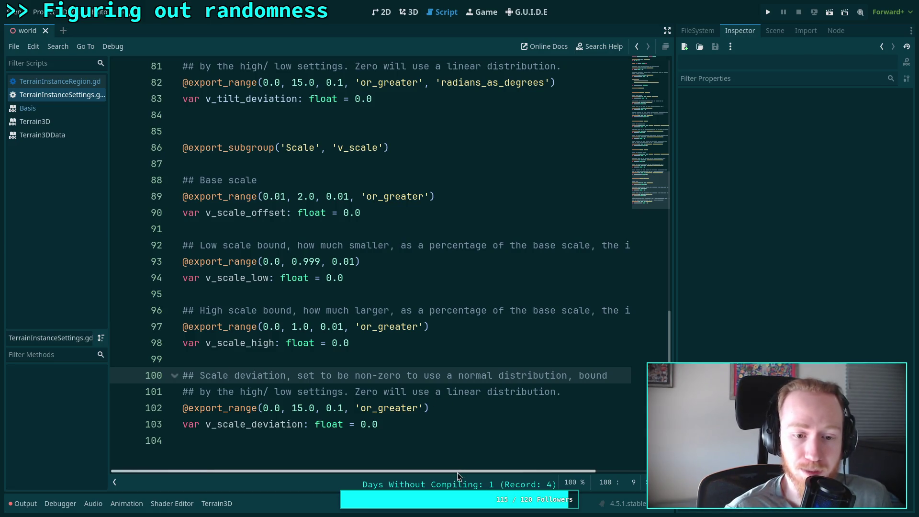
Change the line 102 deviation range maximum from 15.0 to 1.0 and the step to 0.01.
left_click(594, 391)
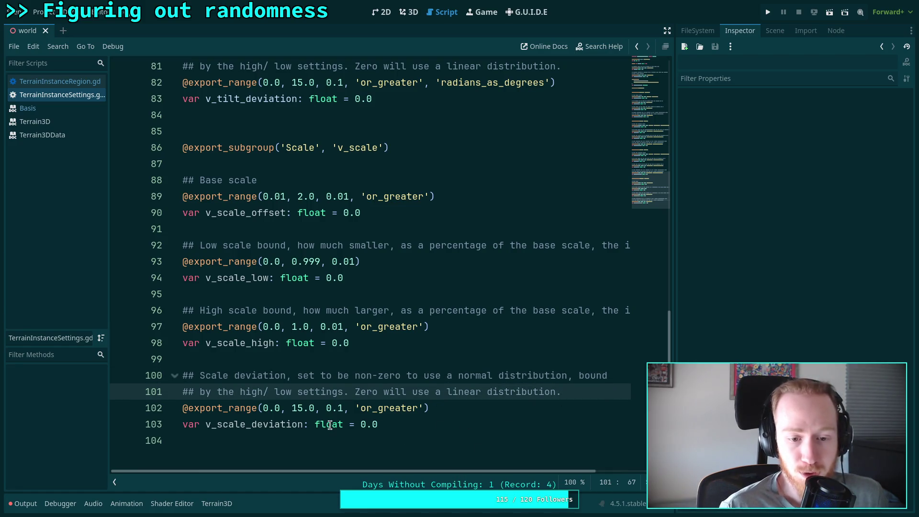
mouse_move(319, 420)
left_click(278, 438)
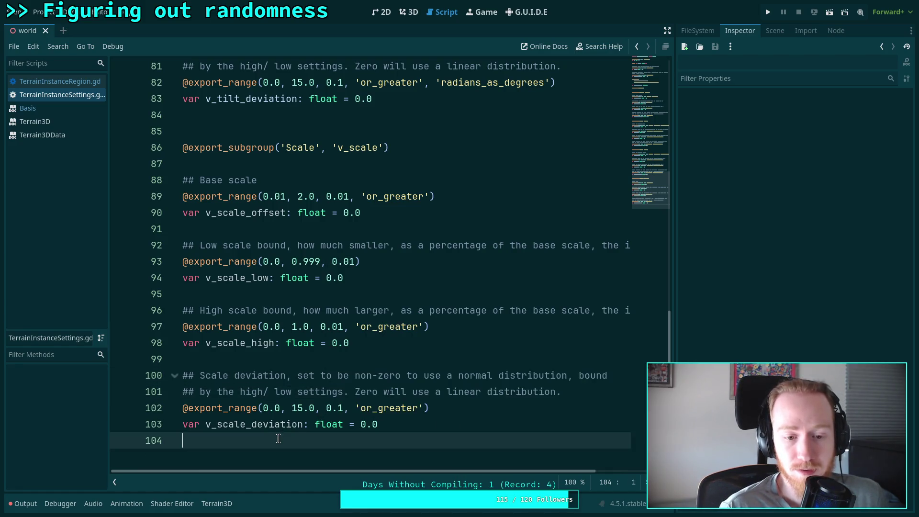
double_click(297, 408)
key("shift+Right")
key("shift+Right")
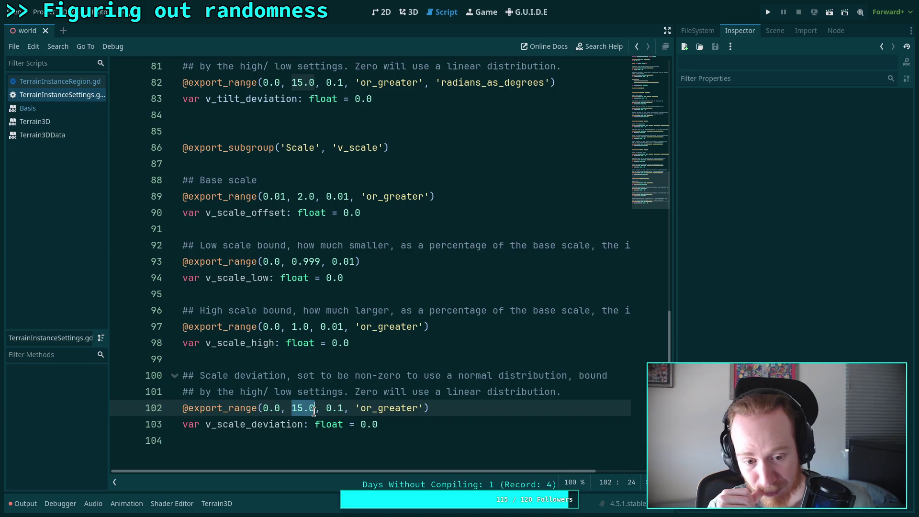
type("1.0")
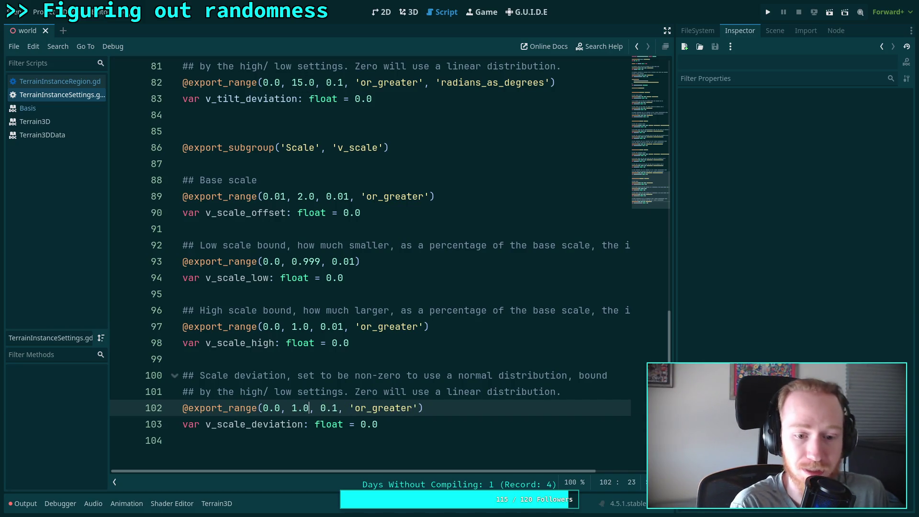
left_click(333, 408)
type("0")
left_click(328, 331)
Save the settings script and switch back to TerrainInstanceRegion.gd.
left_click(457, 344)
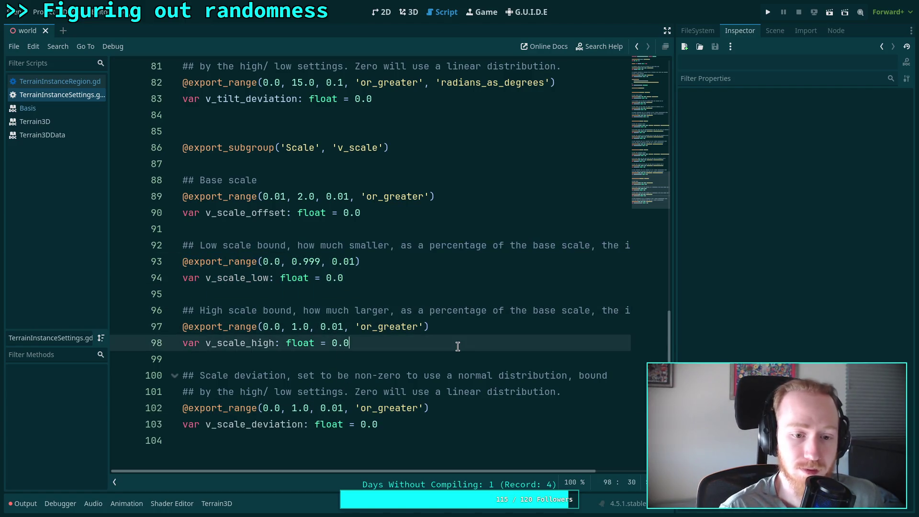
key("ctrl+s")
left_click(438, 394)
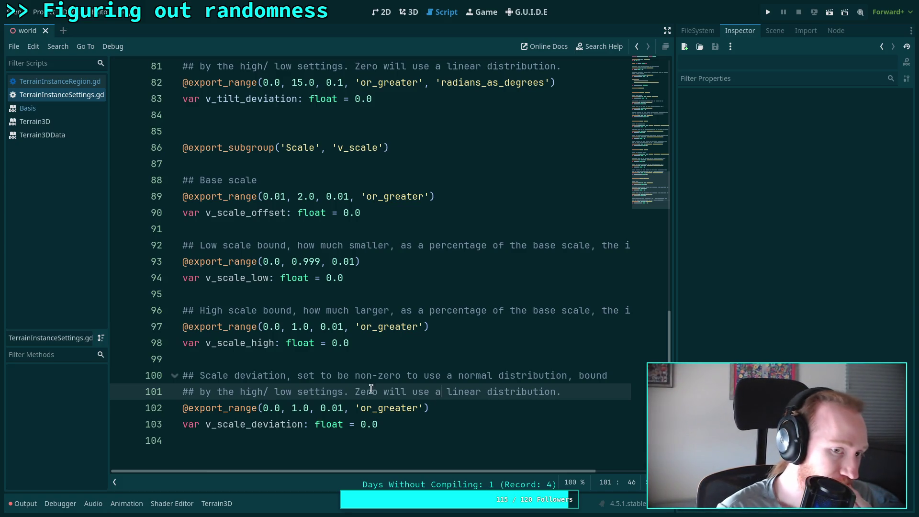
key("alt+Left")
Complete the xform call on line 571 to xform.scaled_local().
type("sca")
key("Down")
key("Return")
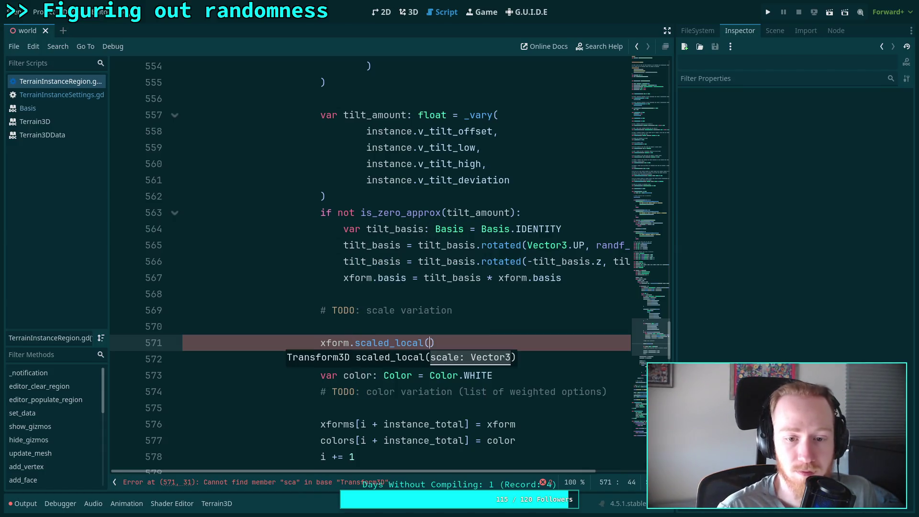
mouse_move(388, 339)
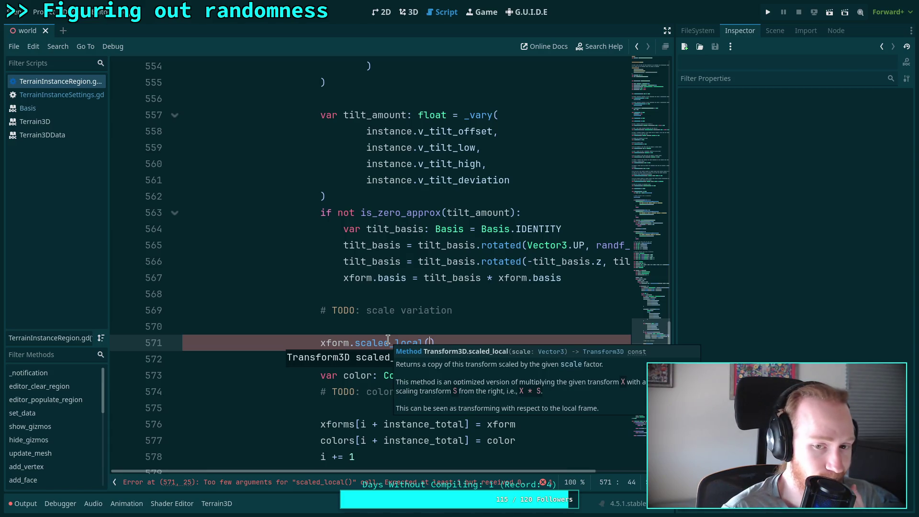
left_click_drag(435, 343, 351, 349)
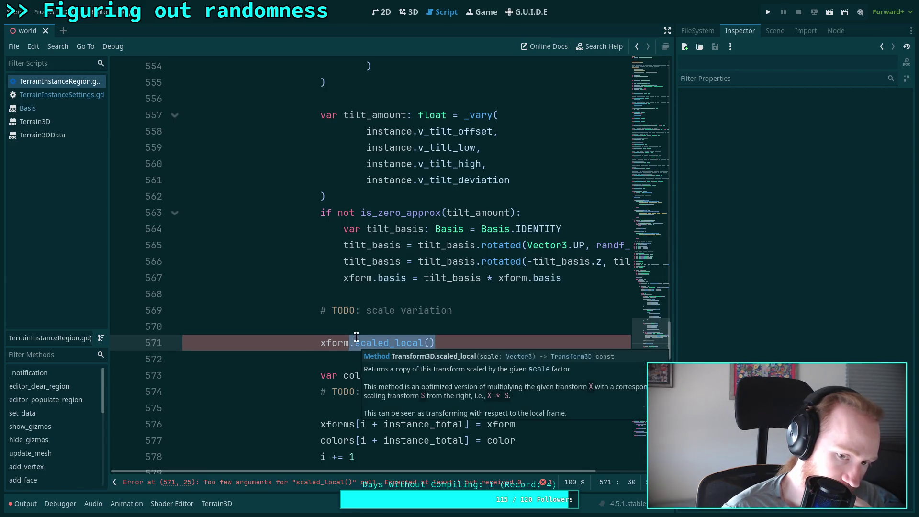
mouse_move(356, 337)
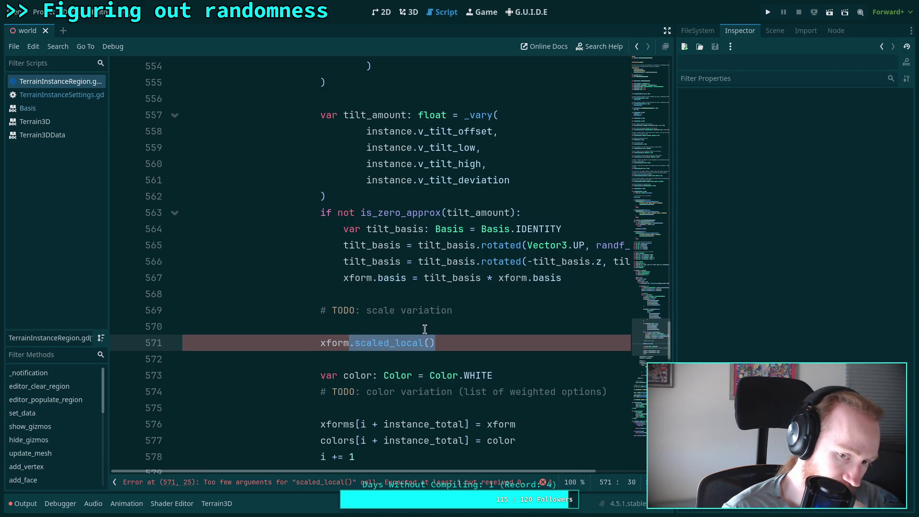
Declare var scale_amount: float = _vary( with instance.v_scale_offset as the first argument.
left_click(441, 329)
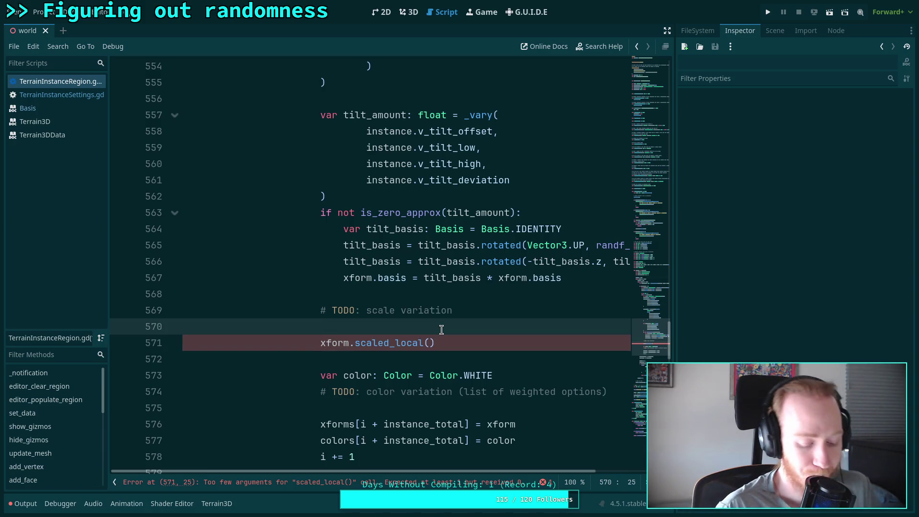
type("var scale-")
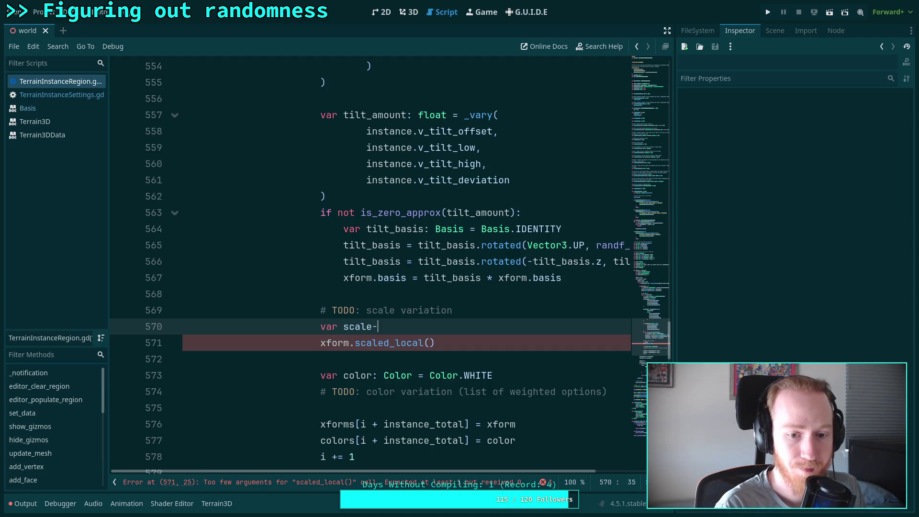
key("BackSpace")
type("_amount: ")
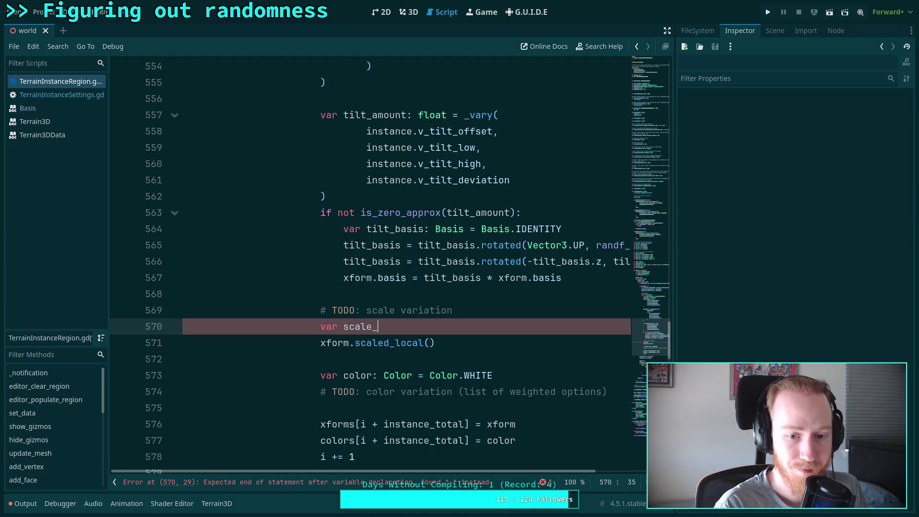
type("float = -")
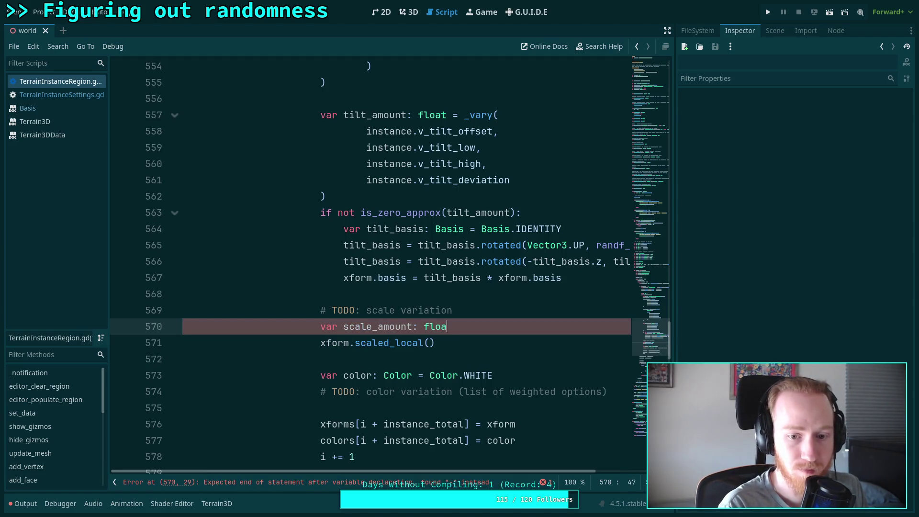
key("BackSpace")
type("_va")
key("Return")
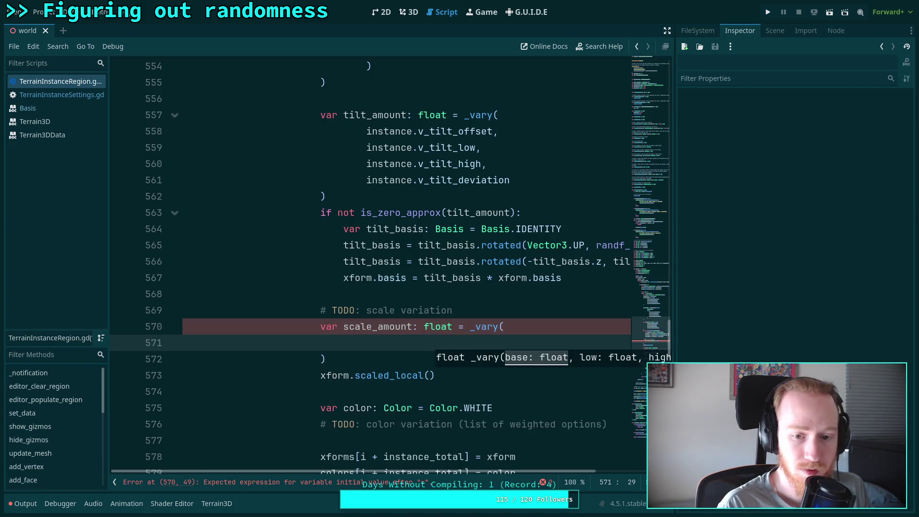
key("Return")
type("inst")
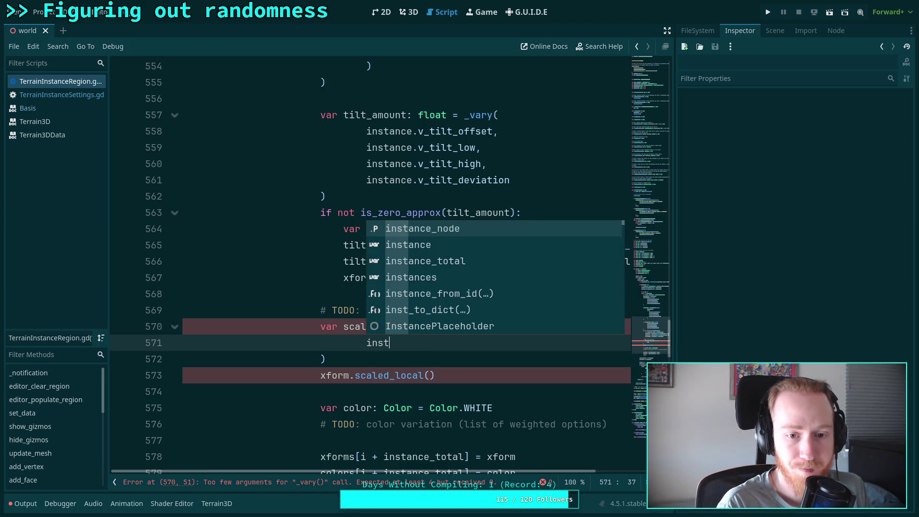
key("Return")
key("BackSpace")
key("BackSpace")
key("BackSpace")
key("BackSpace")
key("BackSpace")
type(".v")
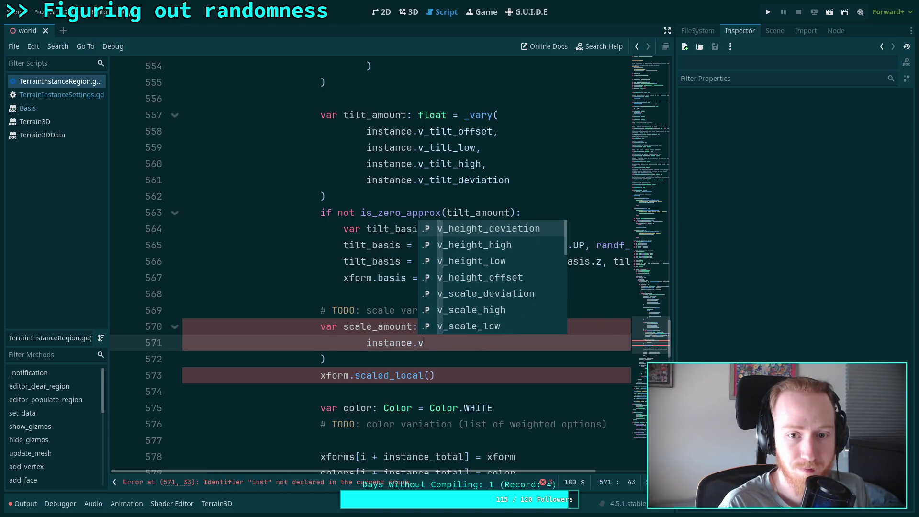
key("Down")
key("Down")
key("Down")
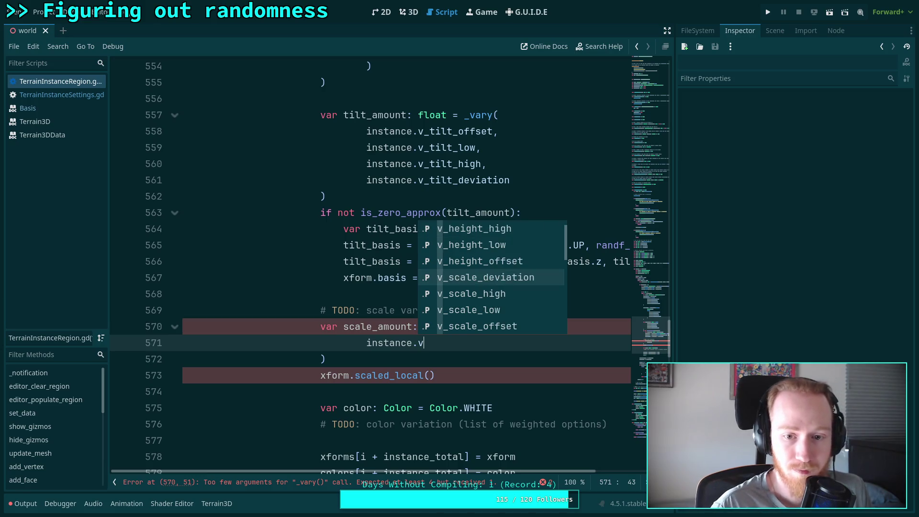
key("Return")
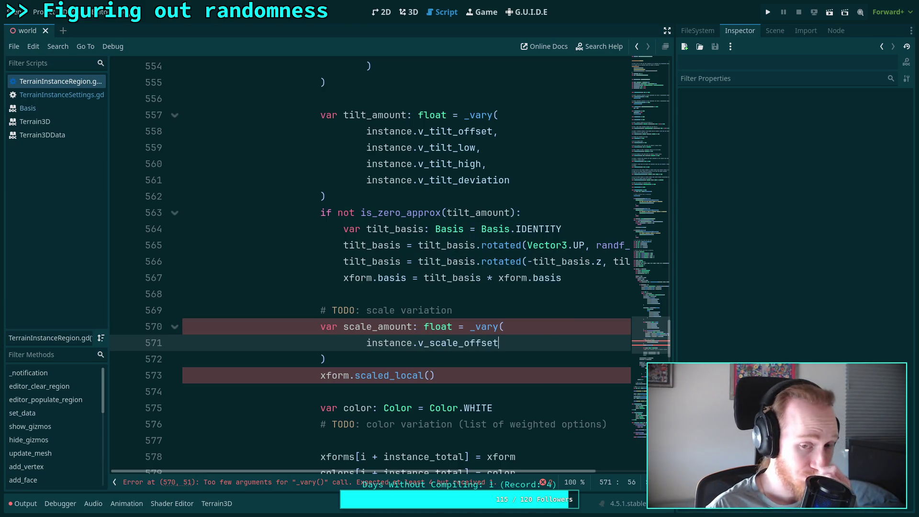
key("Return")
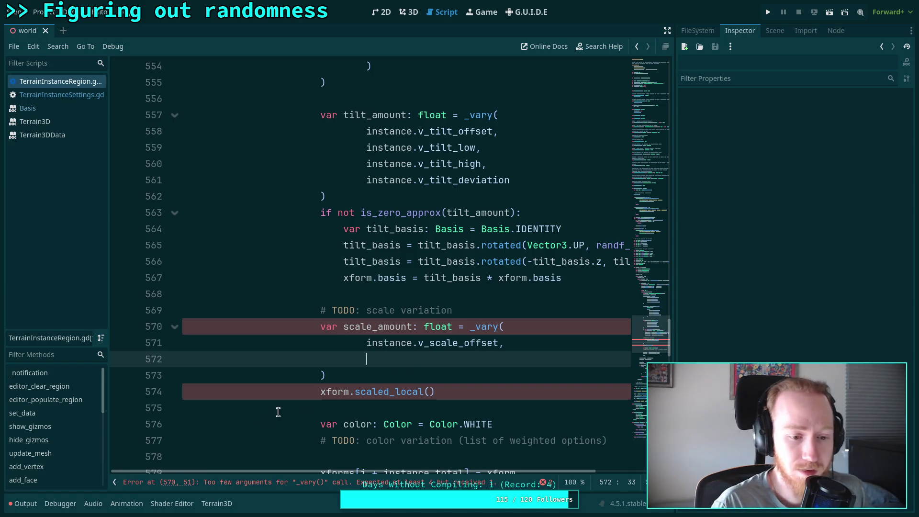
Add instance.v_height_low * instance.v_scale_offset as the second _vary argument.
left_click(114, 483)
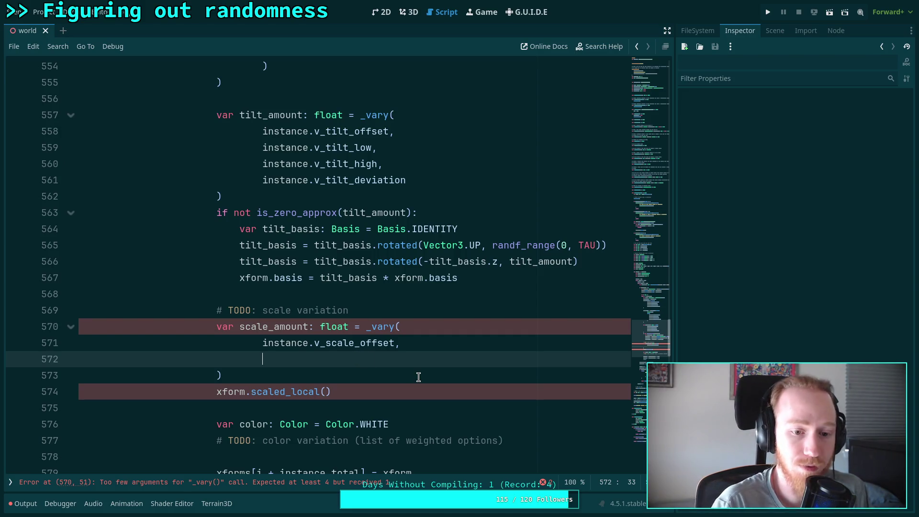
type("inst")
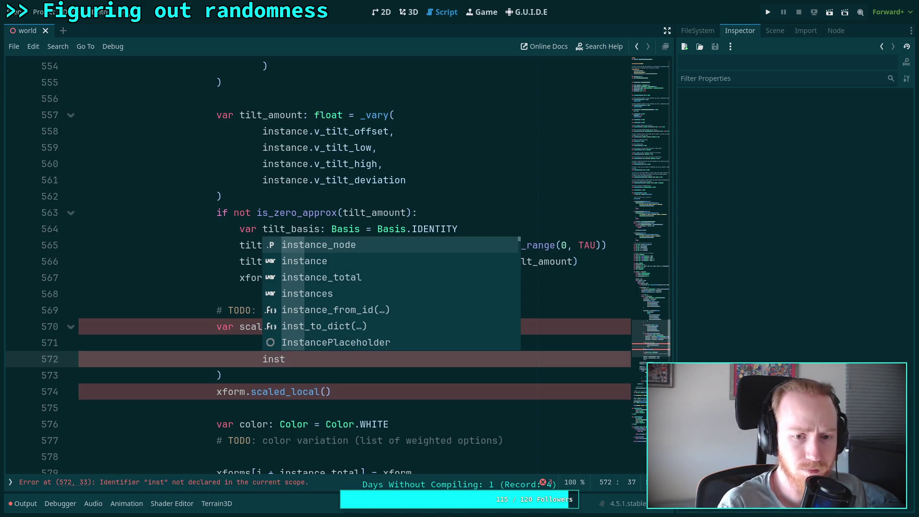
key("Down")
key("Return")
type("v")
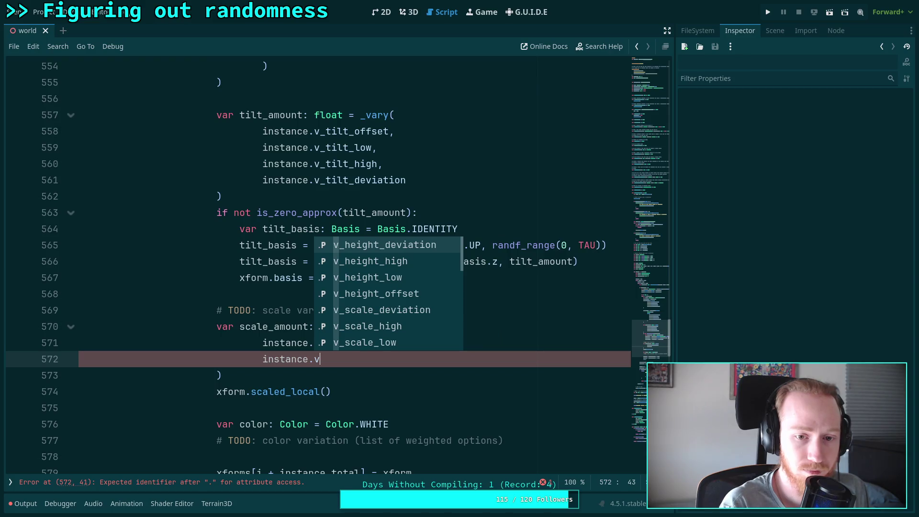
type("s")
key("BackSpace")
key("Down")
key("Down")
key("Return")
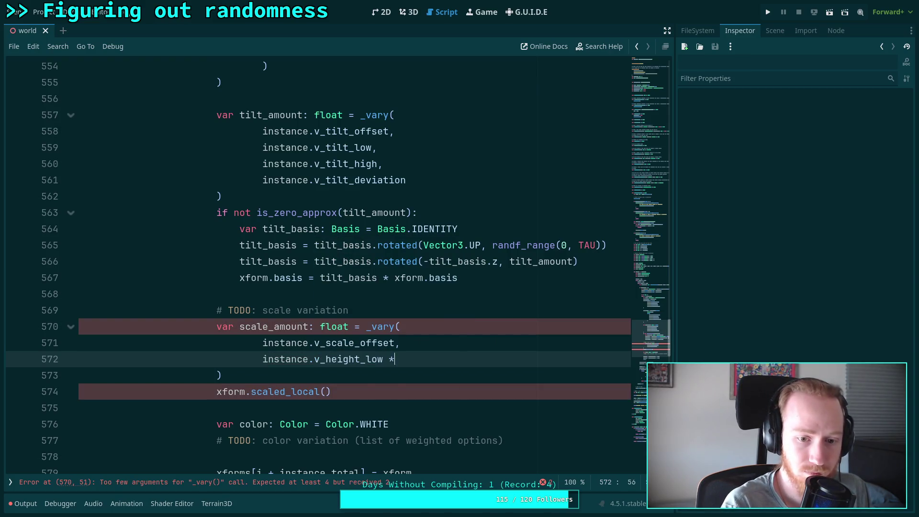
type(" instance.")
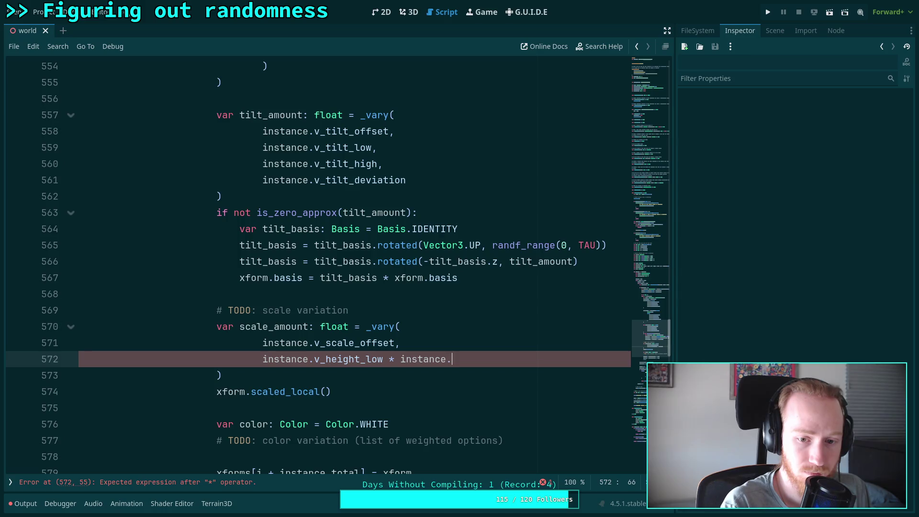
type("v_sc")
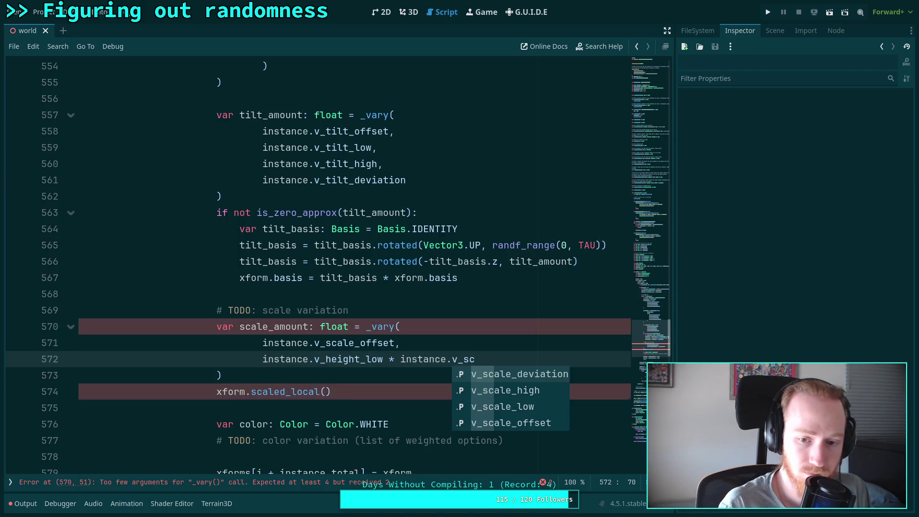
key("Down")
key("Down")
key("Down")
key("Return")
type(",")
key("Return")
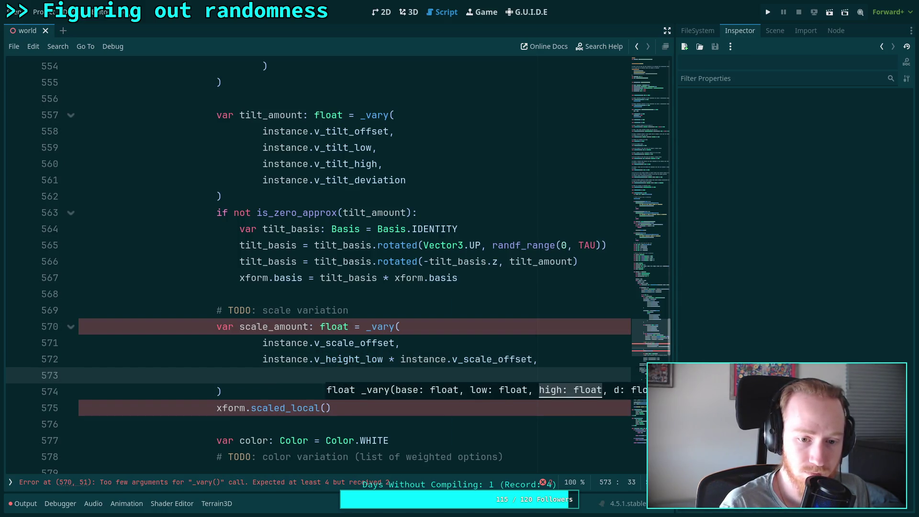
Add instance.v_scale_high * instance.v_scale_offset as the third _vary argument.
key("BackSpace")
type("ance.v_")
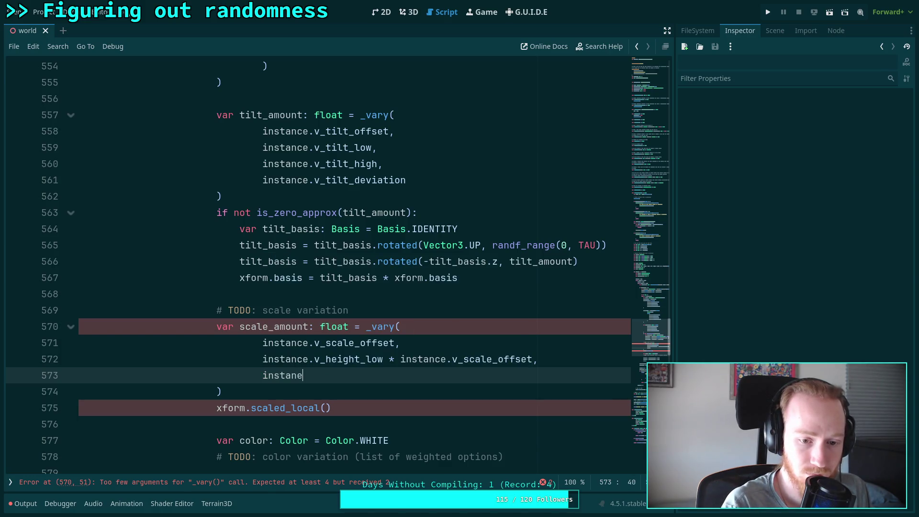
type("sc")
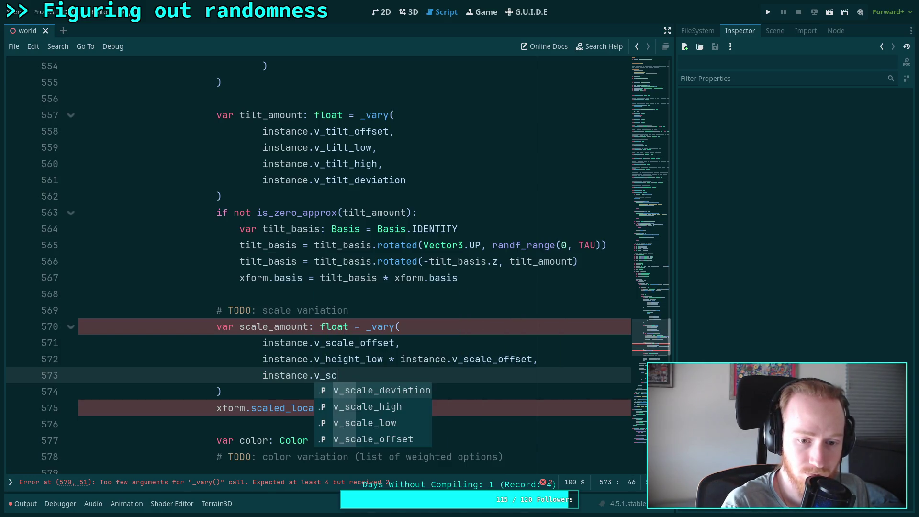
key("Down")
key("Down")
key("Up")
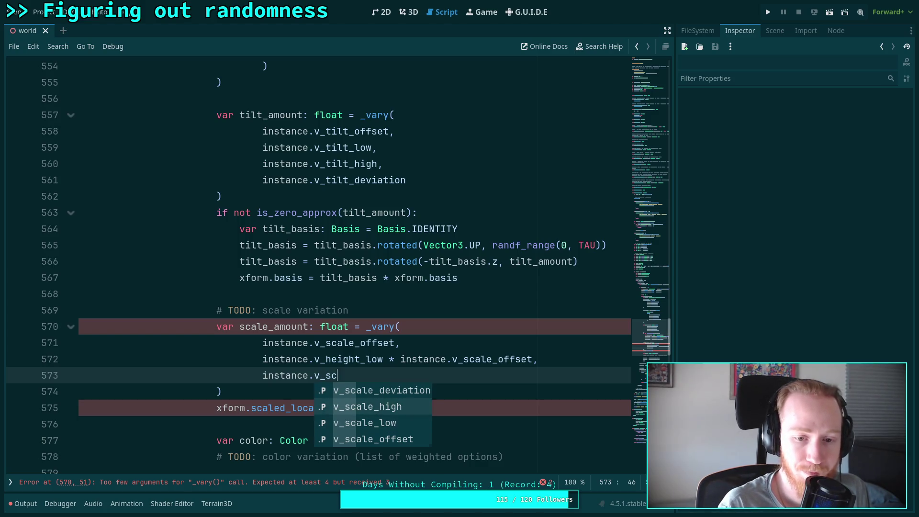
key("Return")
type("* instnc")
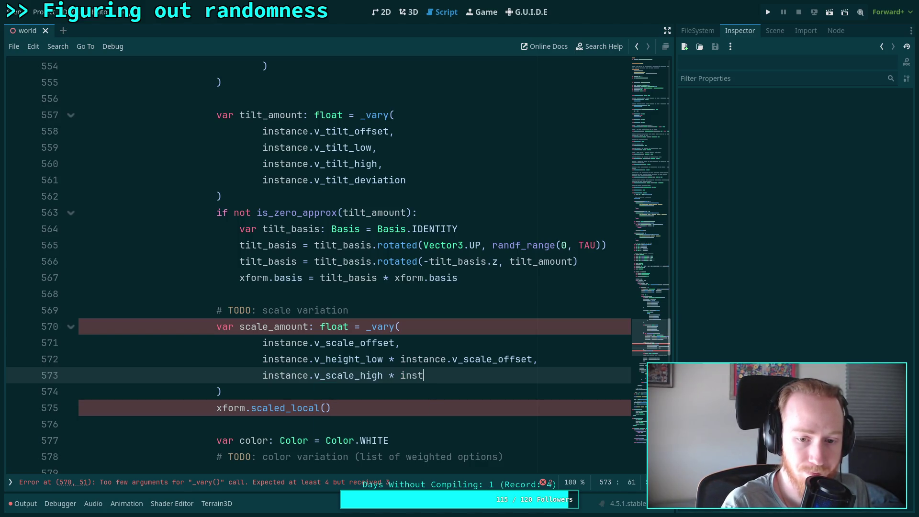
key("Return")
type(".v_sc")
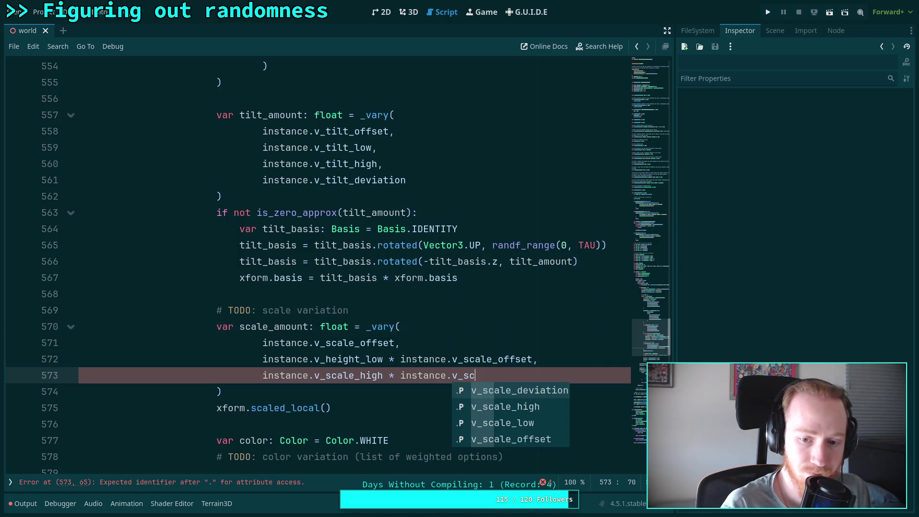
key("Down")
key("Down")
key("Down")
key("Return")
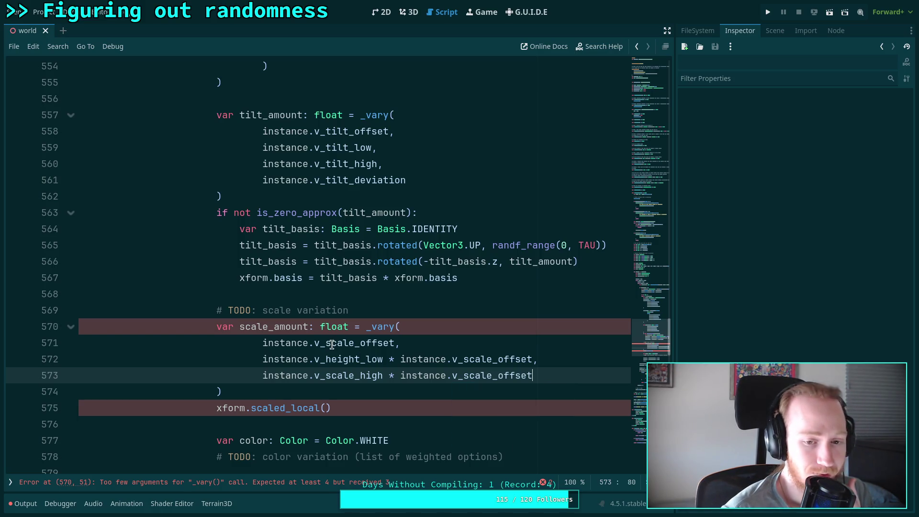
mouse_move(332, 344)
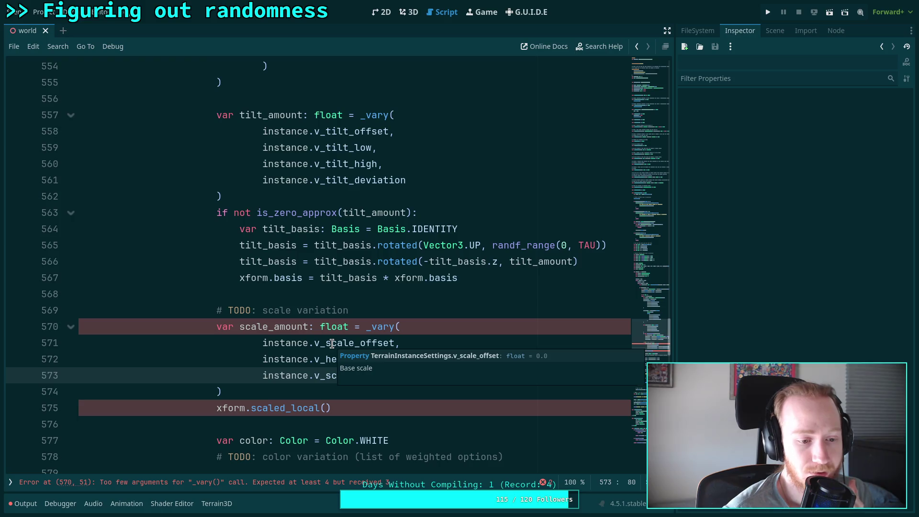
left_click(16, 484)
Check the v_scale_low range in TerrainInstanceSettings.gd, then return to TerrainInstanceRegion.gd.
left_click(51, 95)
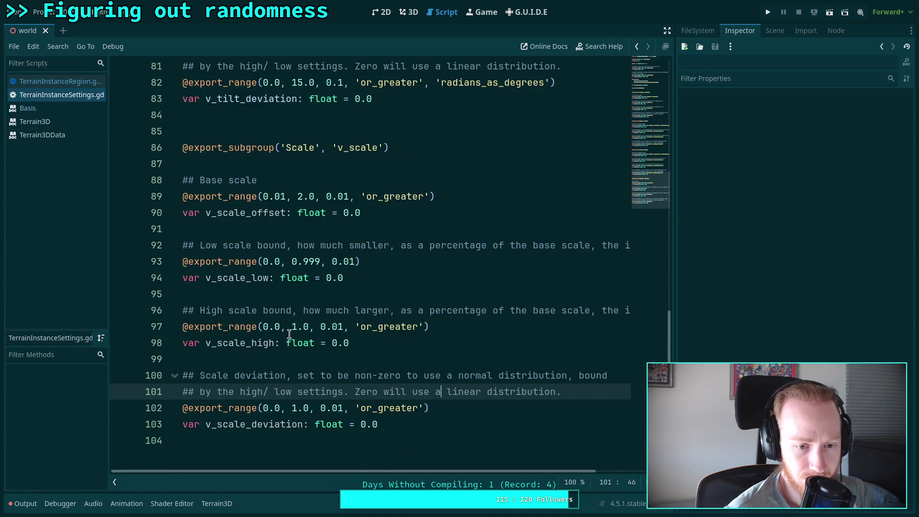
left_click(267, 267)
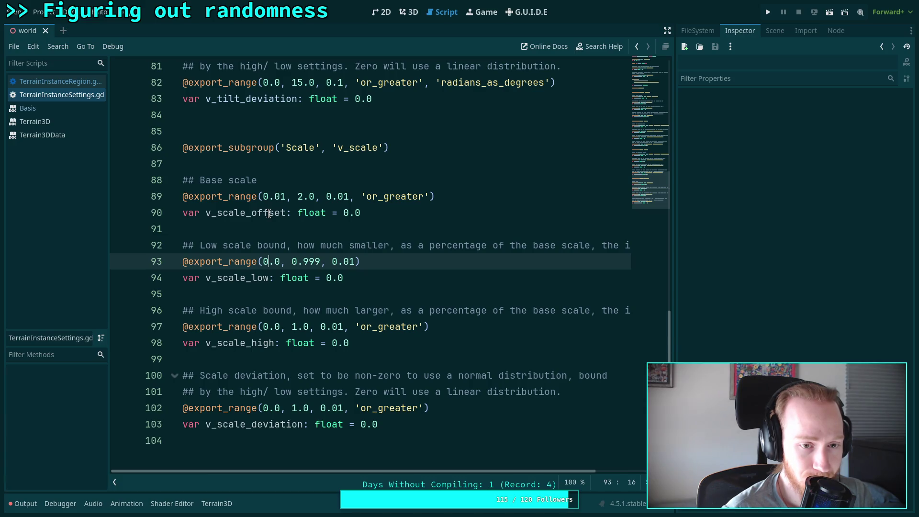
left_click(83, 82)
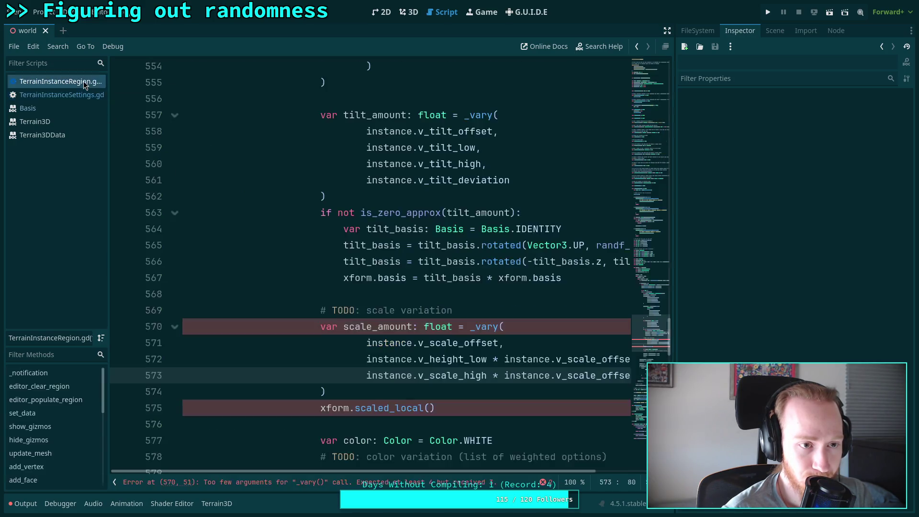
left_click(115, 483)
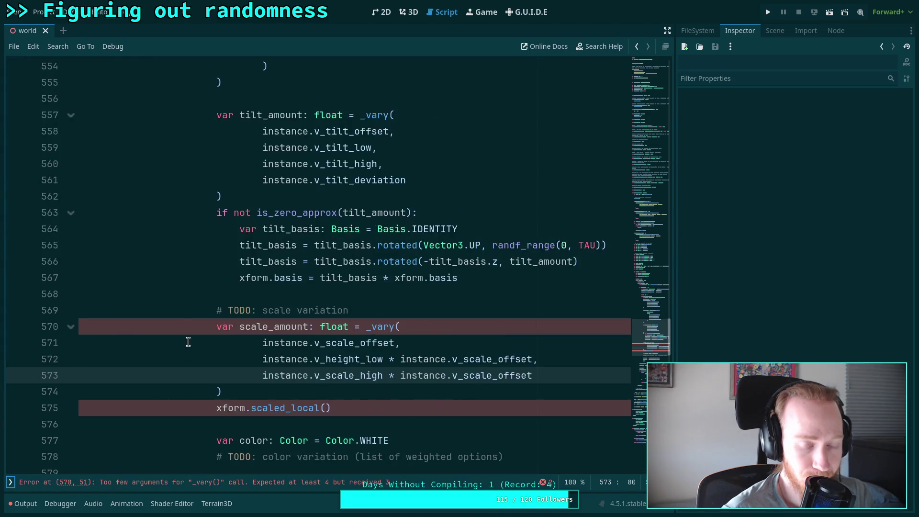
Review the region script's scale code, then switch to the web browser.
scroll(189, 342, "down", 1)
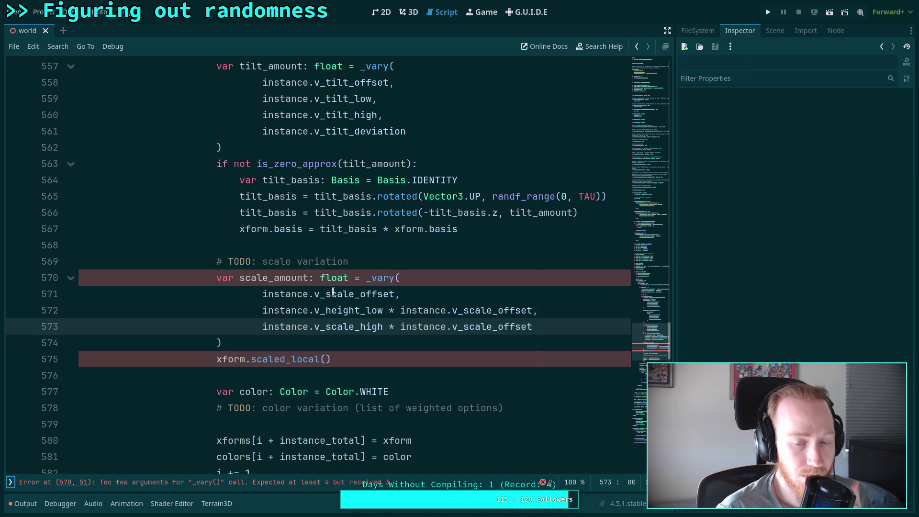
mouse_move(332, 289)
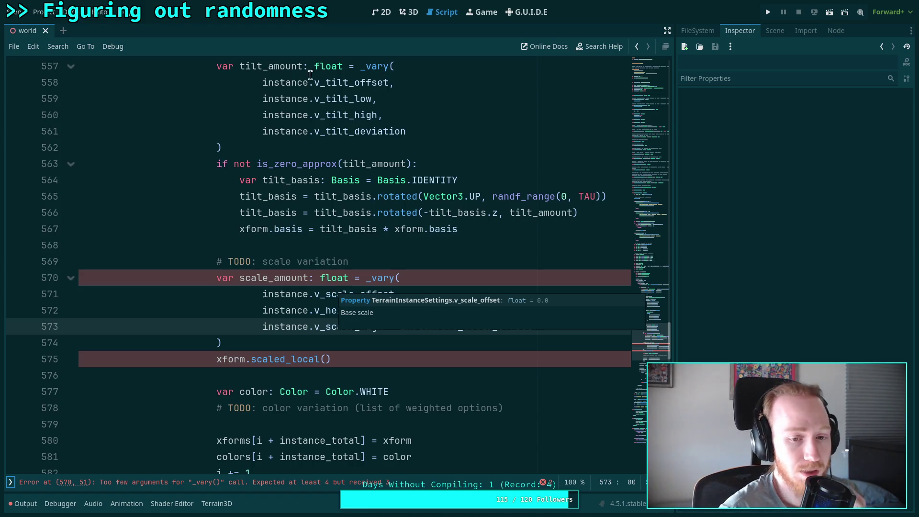
left_click(415, 261)
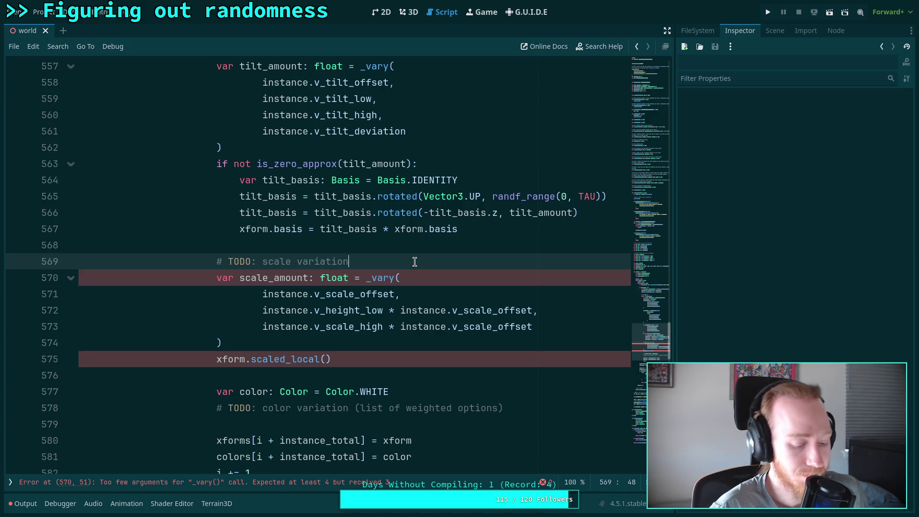
key("alt+Tab")
Open the Desmos graphing calculator and turn on Reverse contrast for a dark graph.
left_click(14, 145)
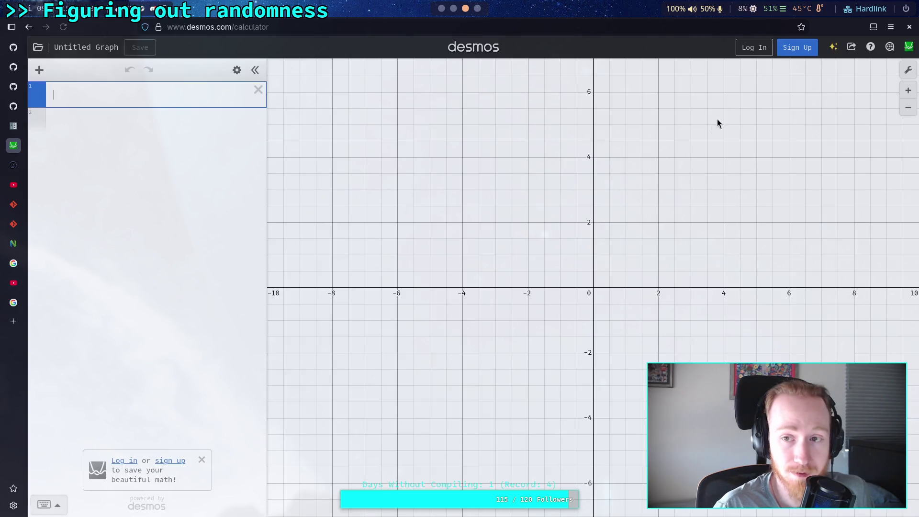
left_click(908, 70)
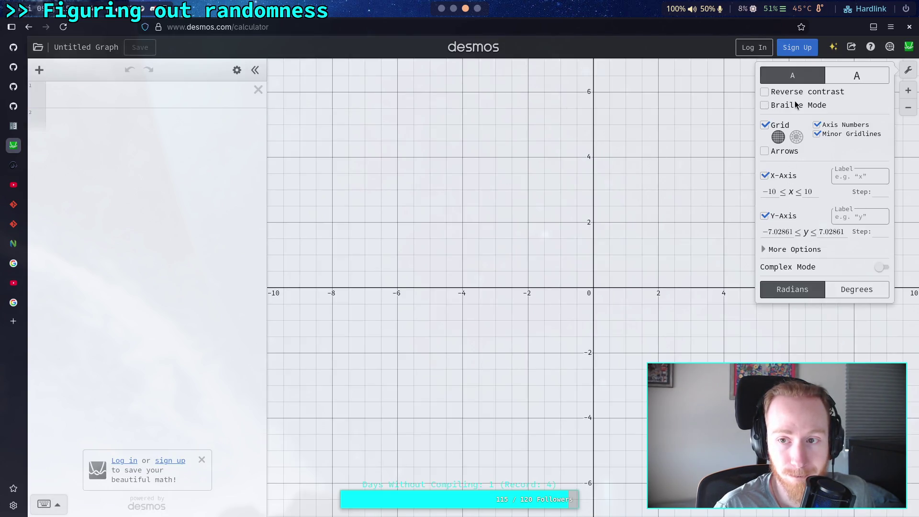
left_click(810, 92)
left_click(145, 105)
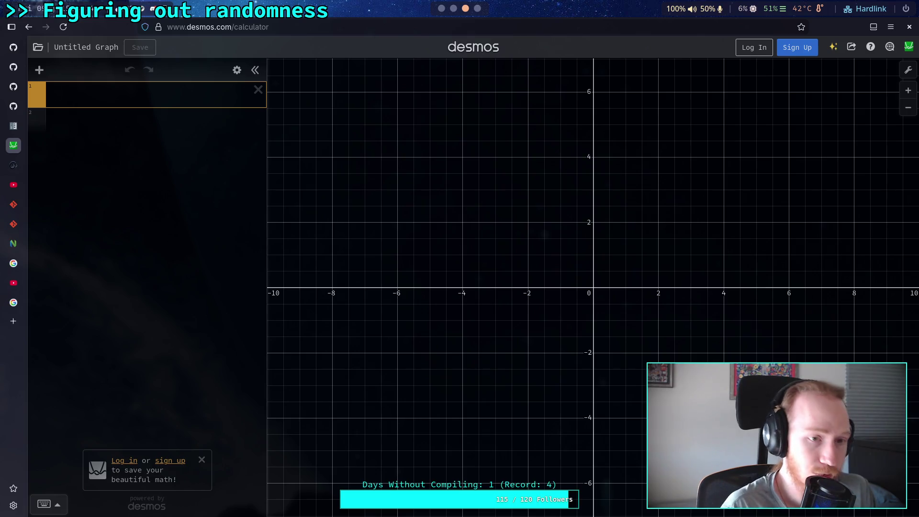
Plot 2^x and trace the curve, checking points such as (2, 4).
type("2(*")
key("BackSpace")
key("BackSpace")
type("^x")
left_click_drag(535, 225, 454, 252)
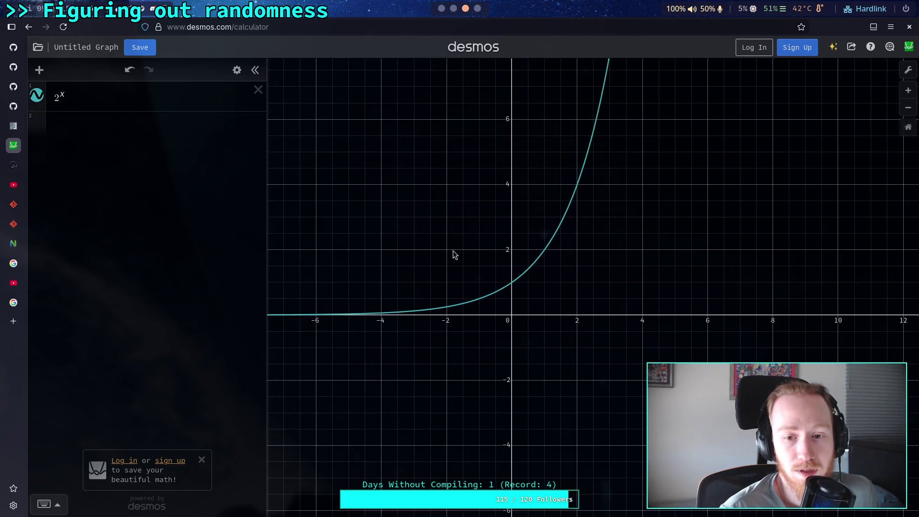
left_click(481, 301)
left_click_drag(480, 303, 386, 316)
left_click_drag(564, 285, 518, 359)
mouse_move(530, 257)
left_mouse_down()
mouse_move(498, 324)
mouse_move(532, 260)
left_mouse_up()
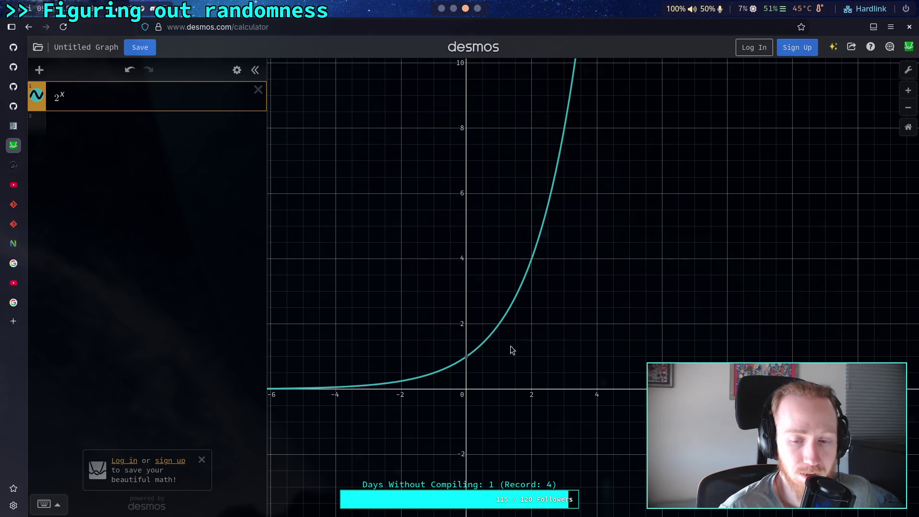
left_click_drag(523, 349, 572, 325)
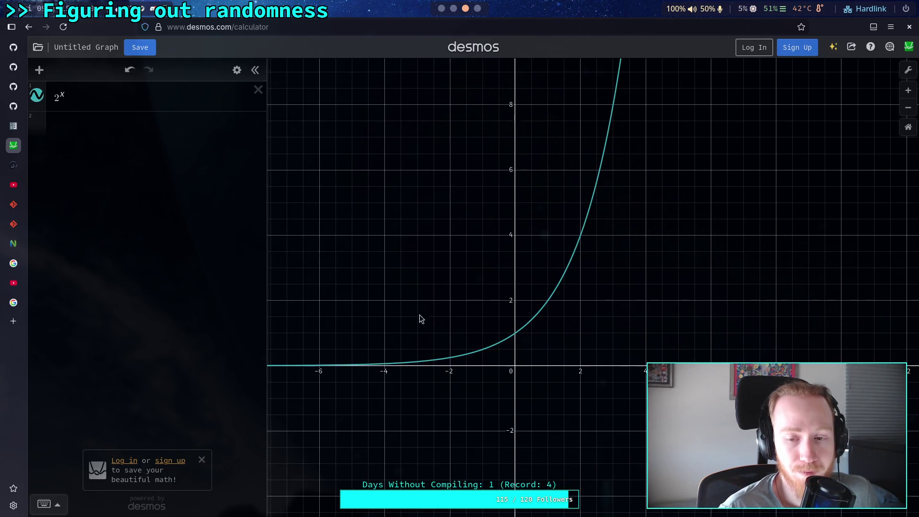
left_click(58, 102)
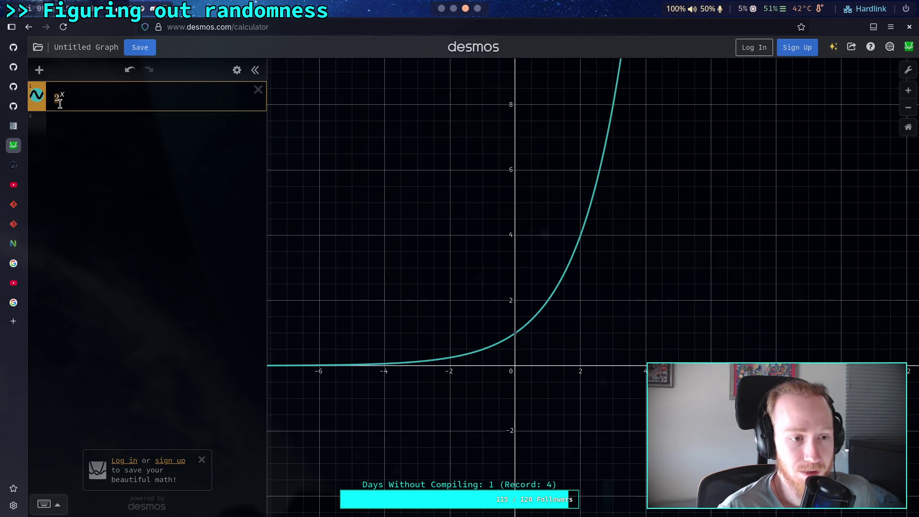
Experiment with the exponential's base, trying e and then 1.5.
type("e")
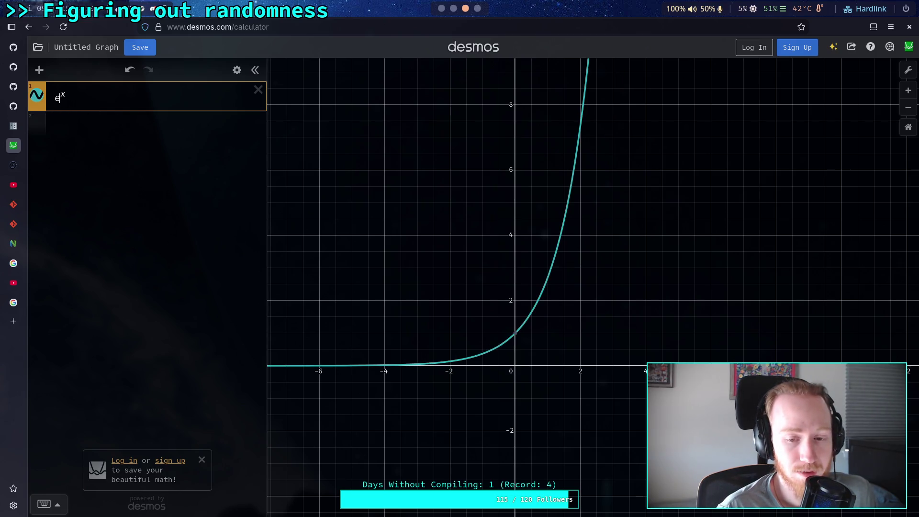
key("BackSpace")
type("2^")
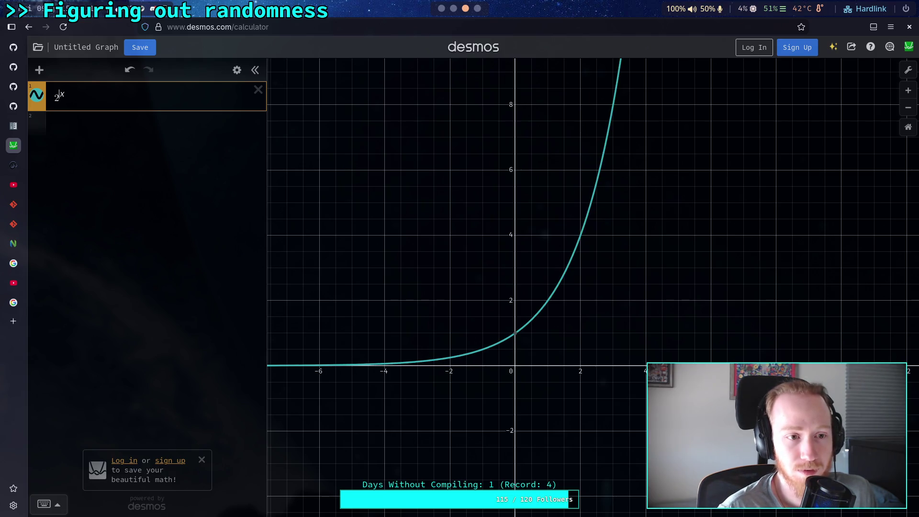
type("e")
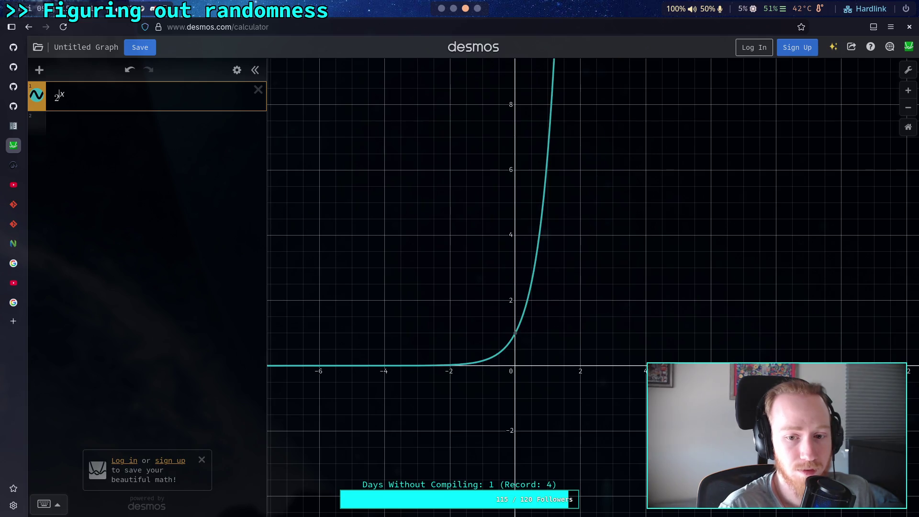
key("BackSpace")
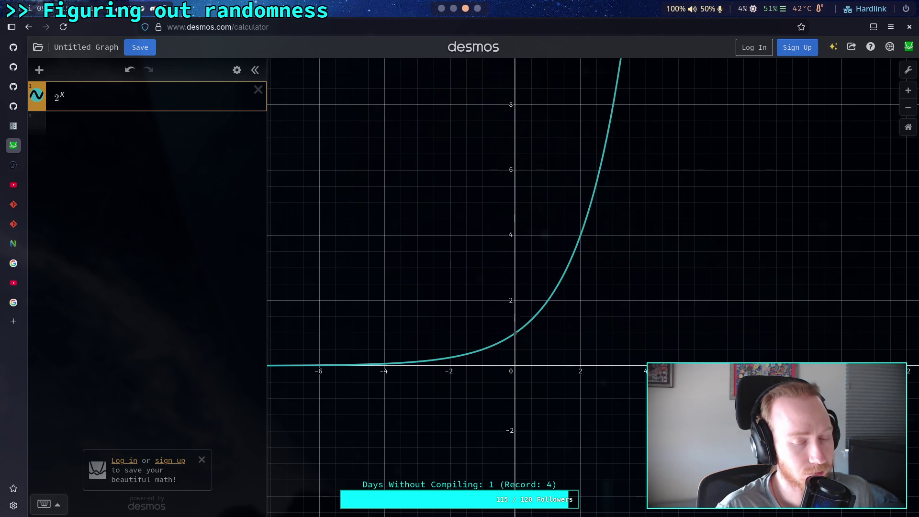
key("shift+Left")
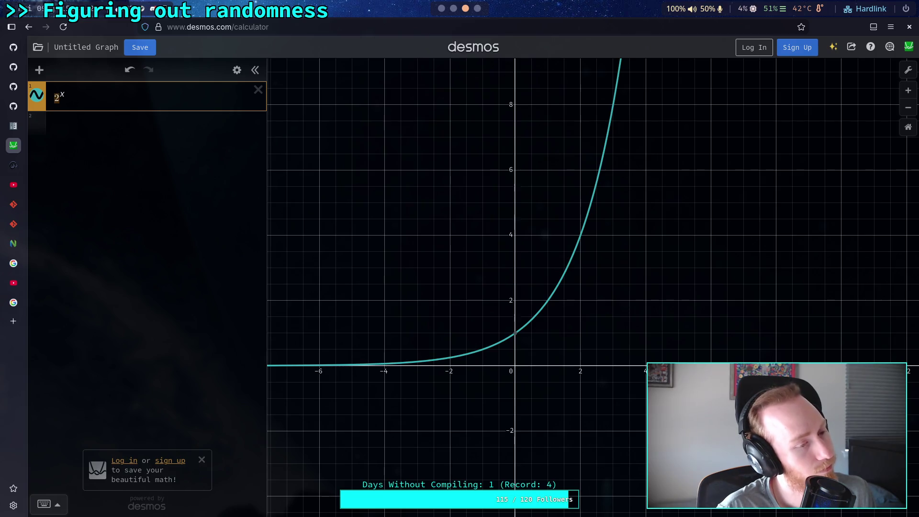
type("1.")
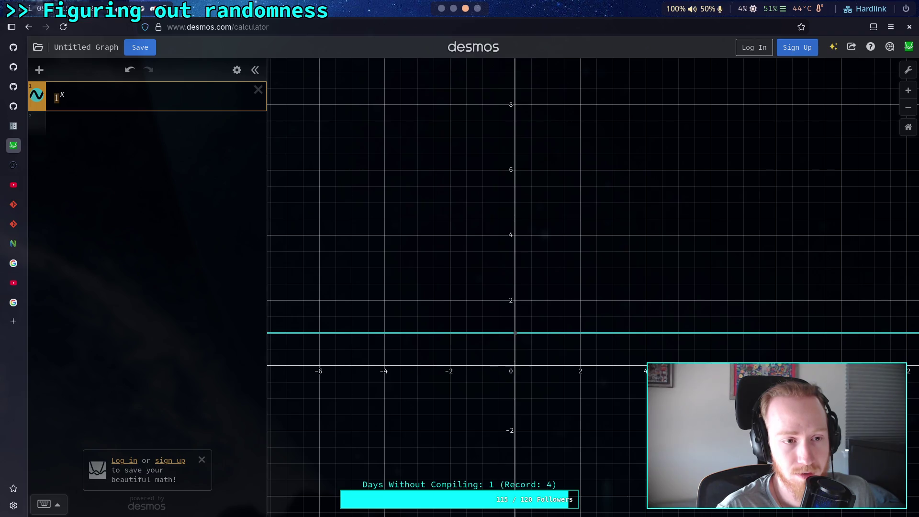
type("5")
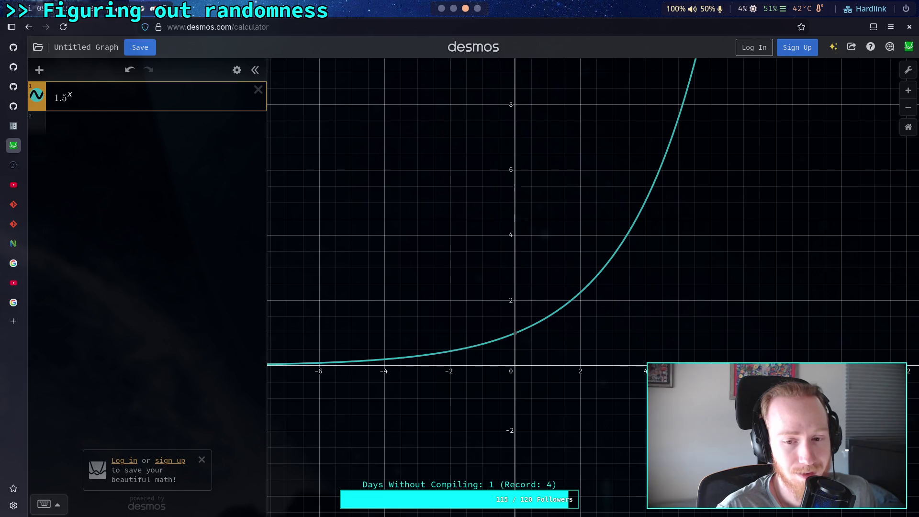
Try smaller bases and settle on 1.4, so the expression reads 1.4^x.
type("2")
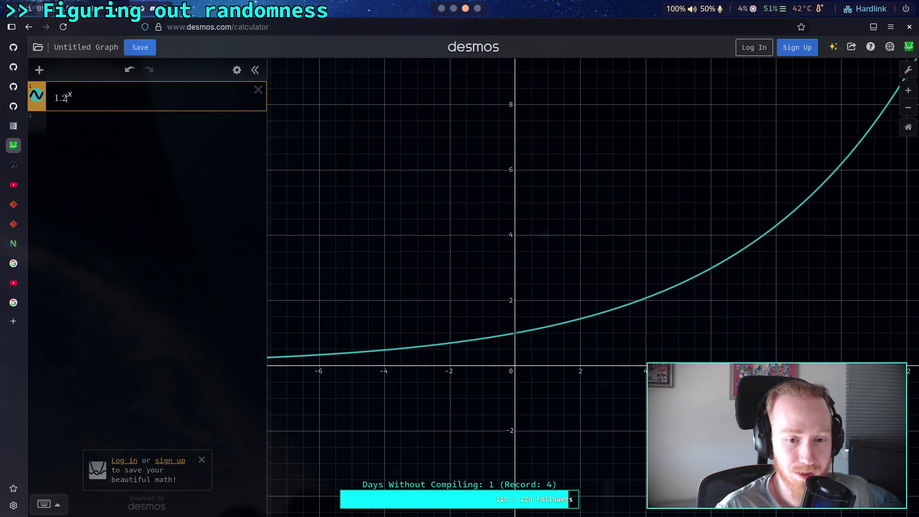
type("1")
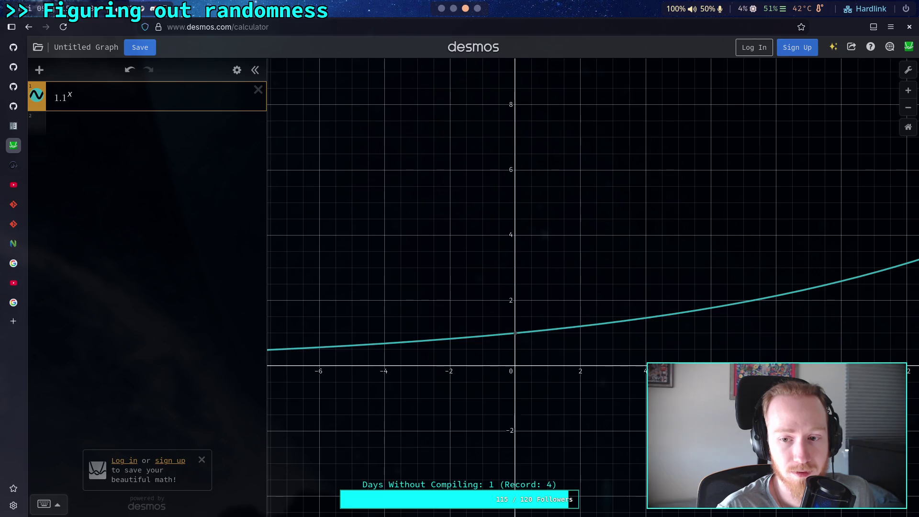
key("BackSpace")
type("3")
key("BackSpace")
type("4")
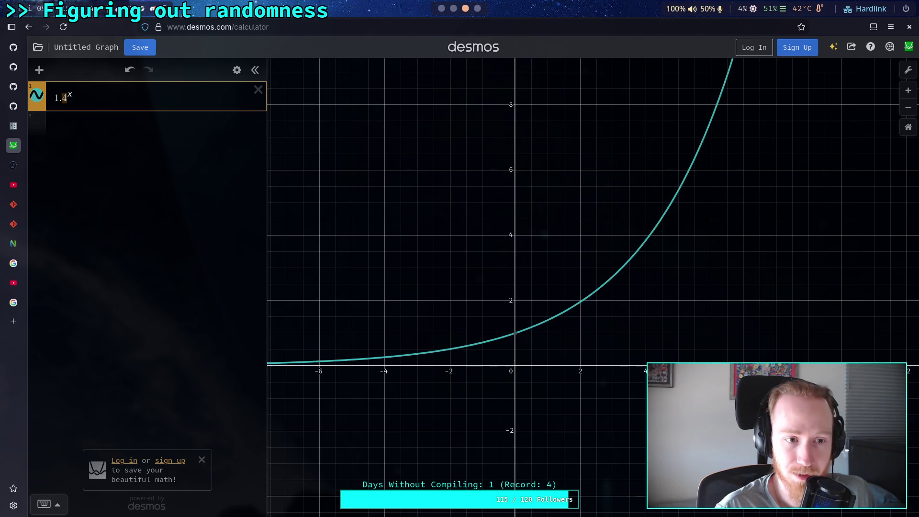
type("5")
type("$")
key("BackSpace")
type("4")
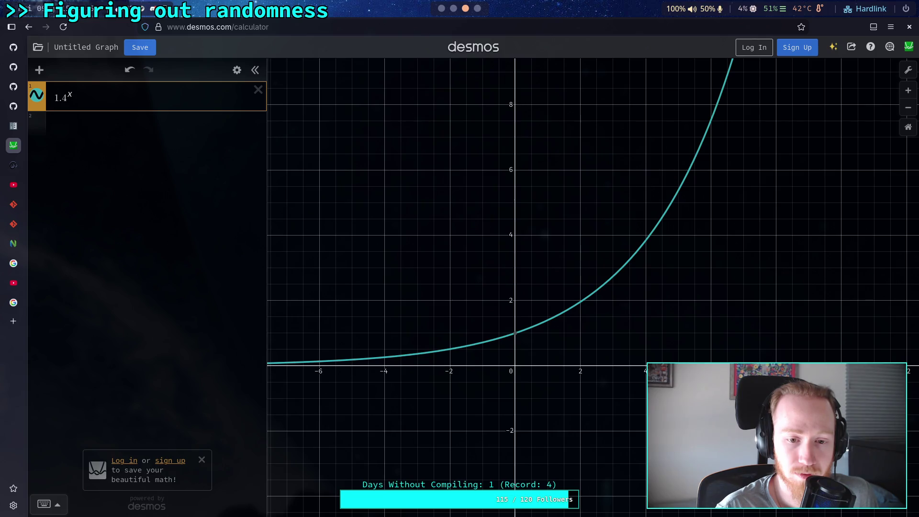
key("shift+Left")
key("shift+Left")
key("shift+Left")
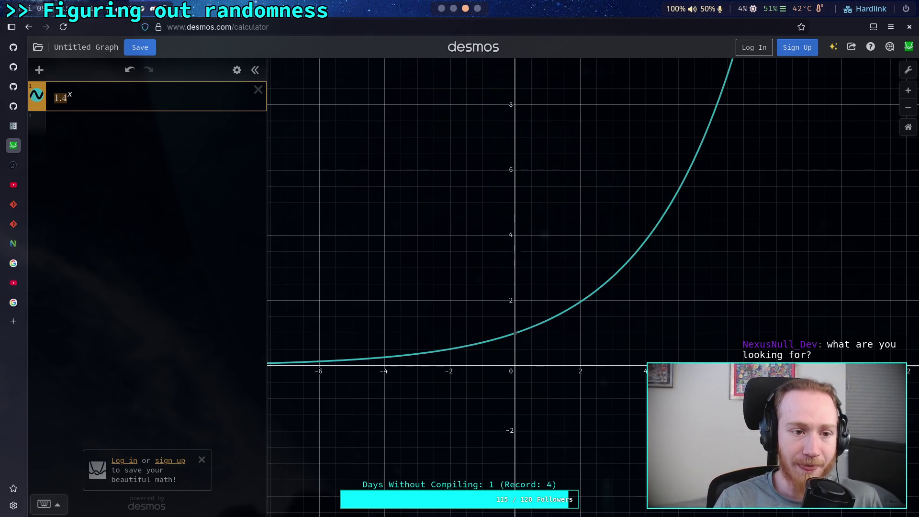
Create a second, empty expression line beneath 1.4^x.
left_click(150, 120)
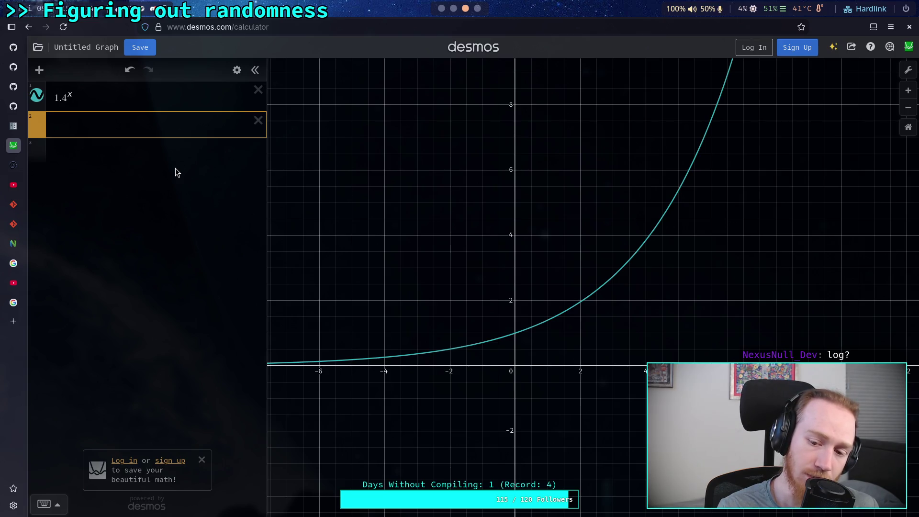
type("lo")
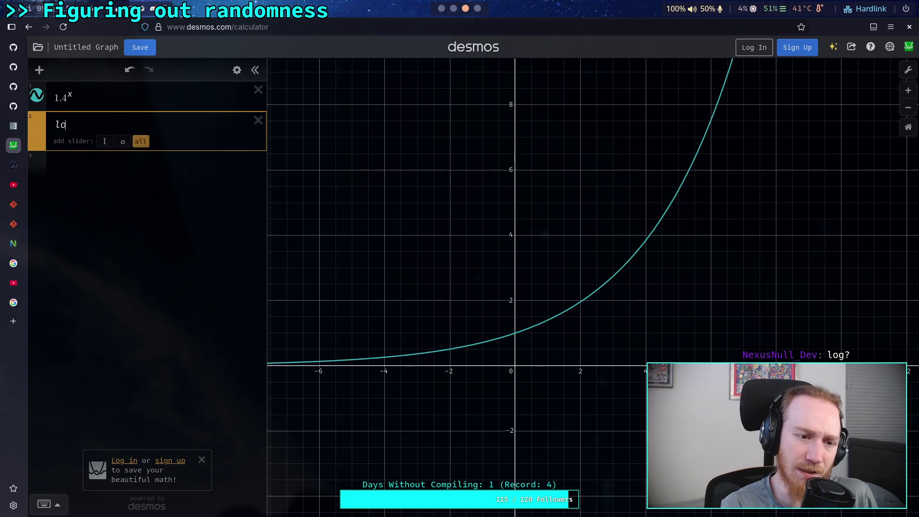
type("g")
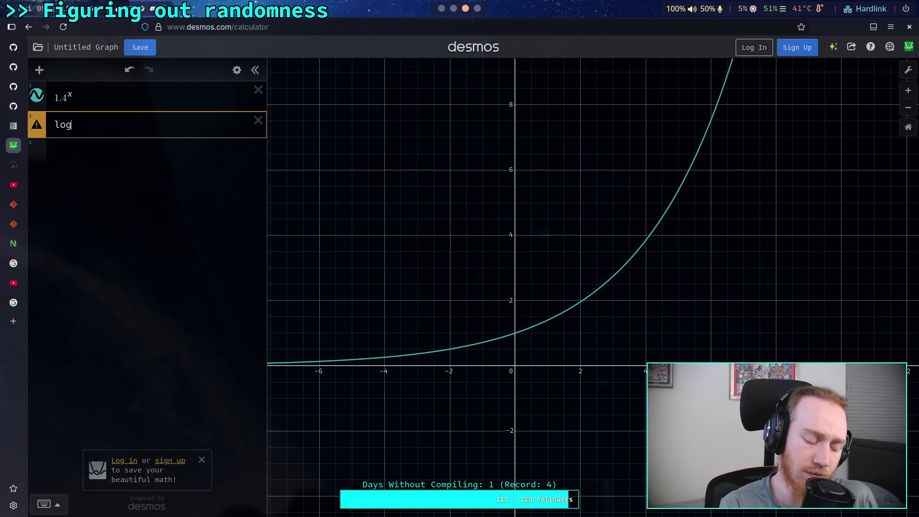
type("^-1")
key("Right")
type("x")
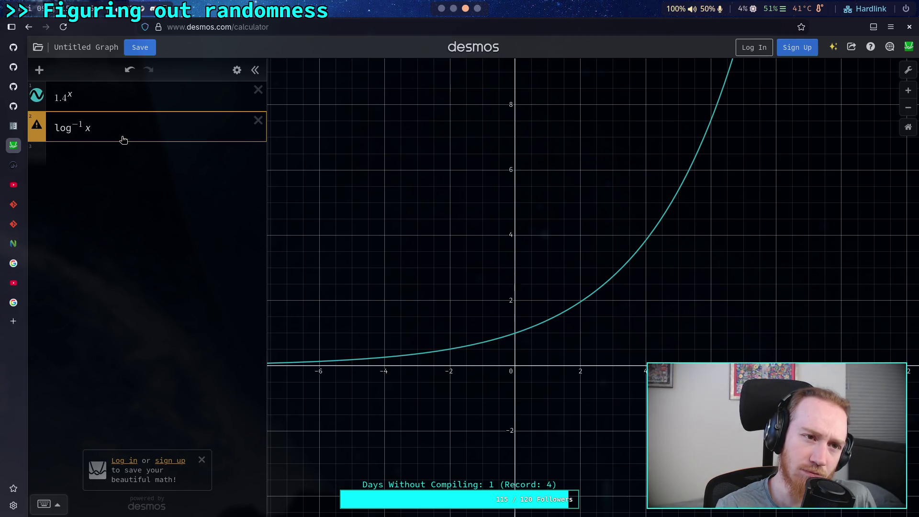
left_click_drag(108, 131, 50, 130)
key("BackSpace")
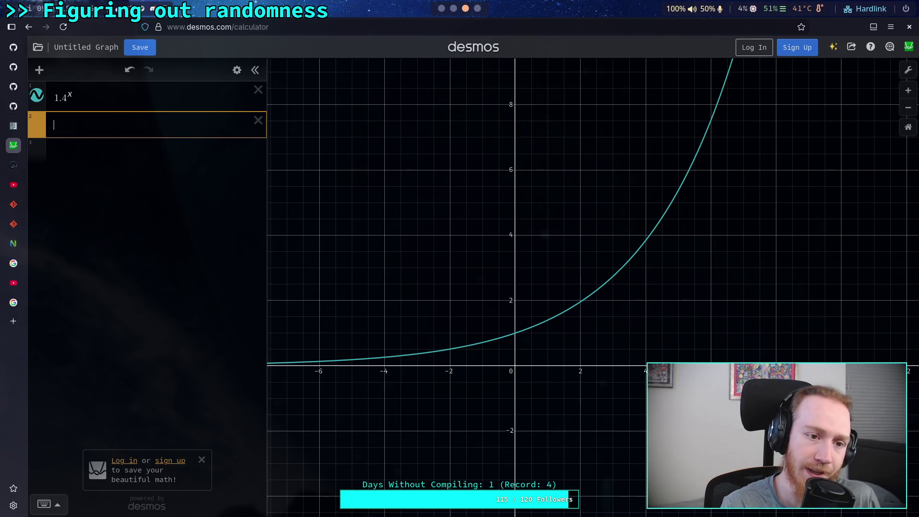
Begin a third Desmos expression as a braced piecewise whose first piece returns x.
left_click(162, 154)
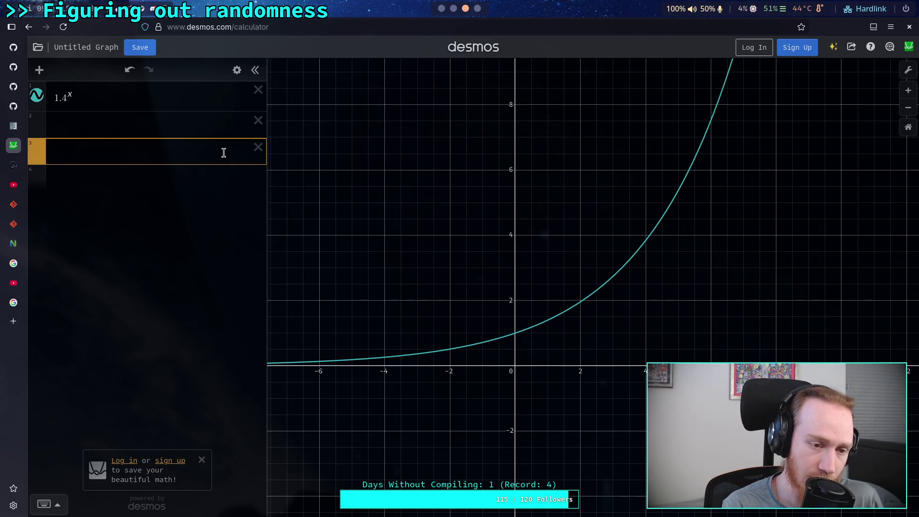
type("{x:x>1")
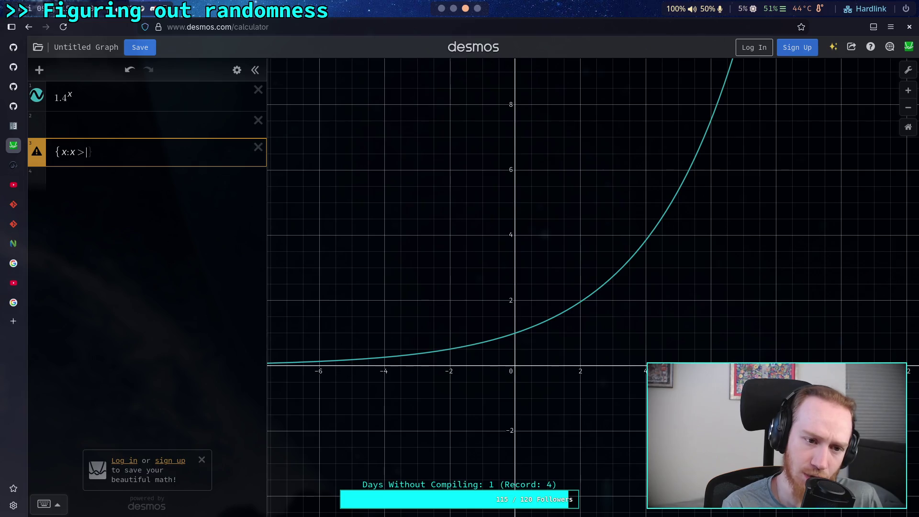
key("BackSpace")
key("BackSpace")
key("BackSpace")
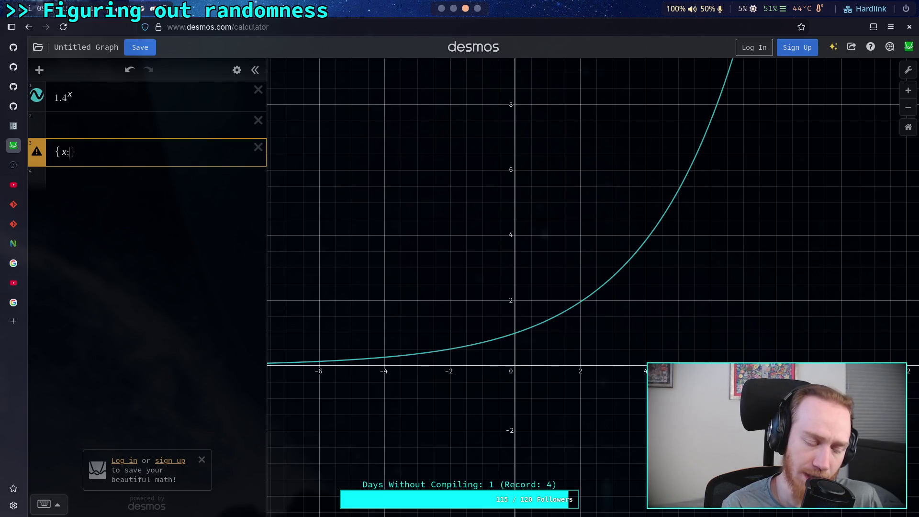
type("k")
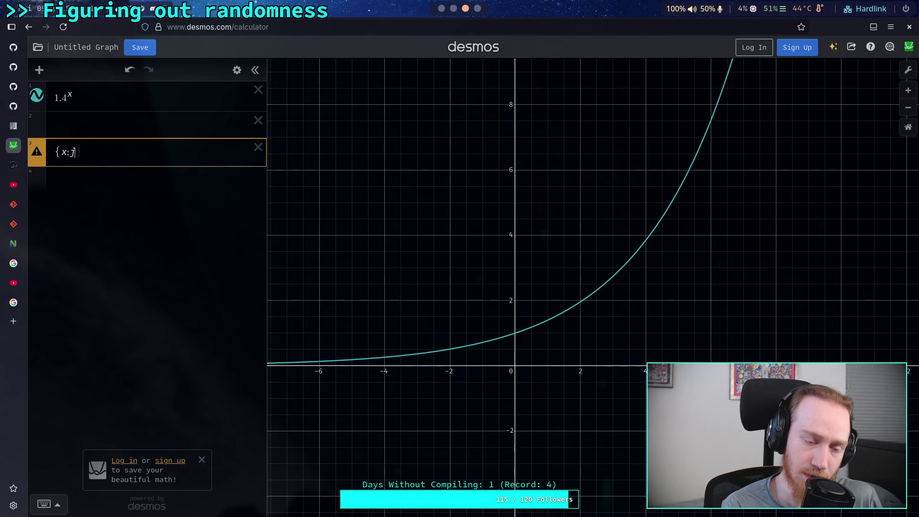
type(">1")
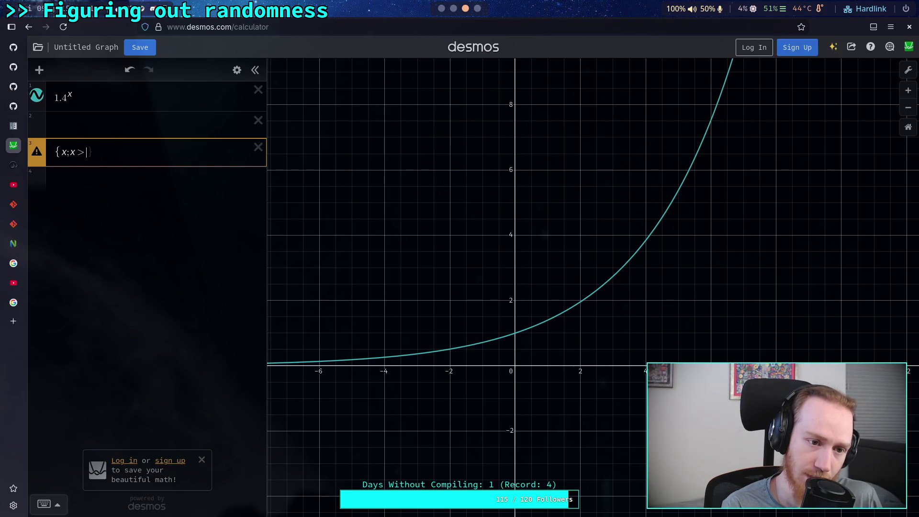
key("BackSpace")
key("Delete")
type(":k")
key("BackSpace")
type("x")
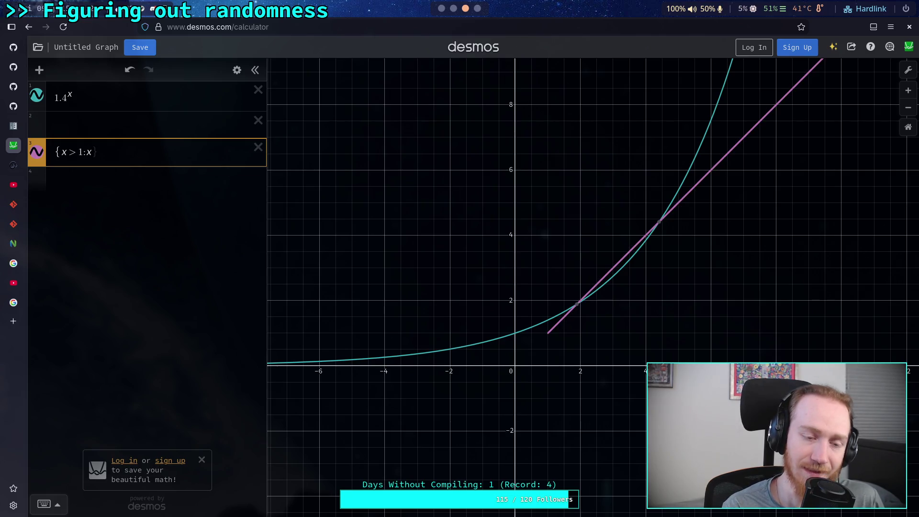
type(", k")
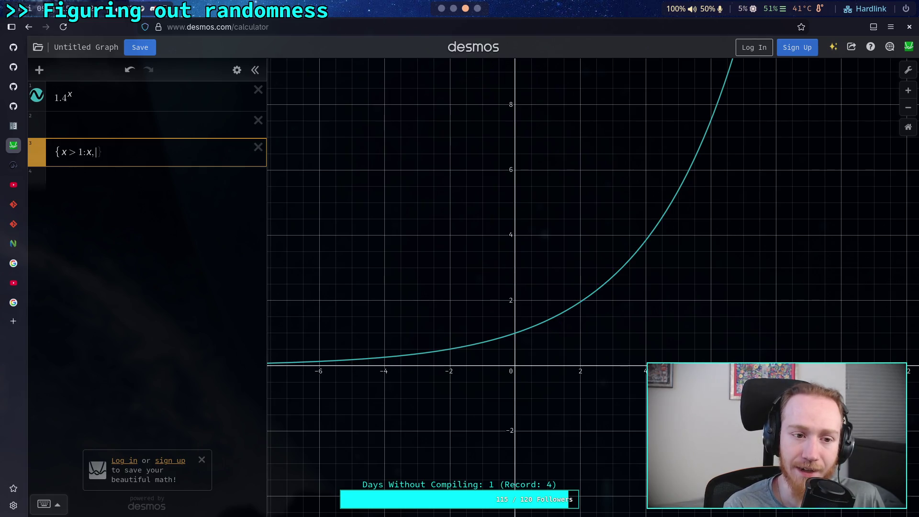
key("BackSpace")
type("x:")
Set the first condition to x ≥ 0 and add the second piece x < 0: 1/x.
double_click(80, 152)
type("9")
key("BackSpace")
type("0")
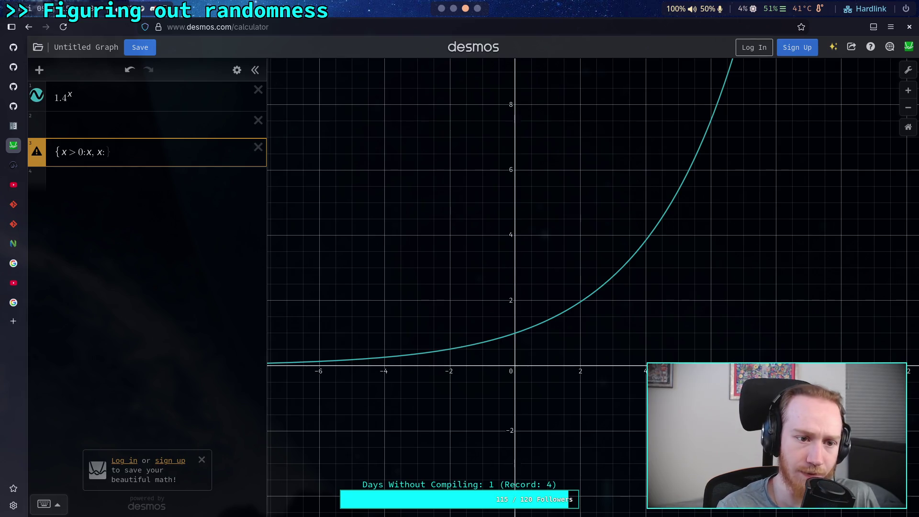
type(":")
type("<")
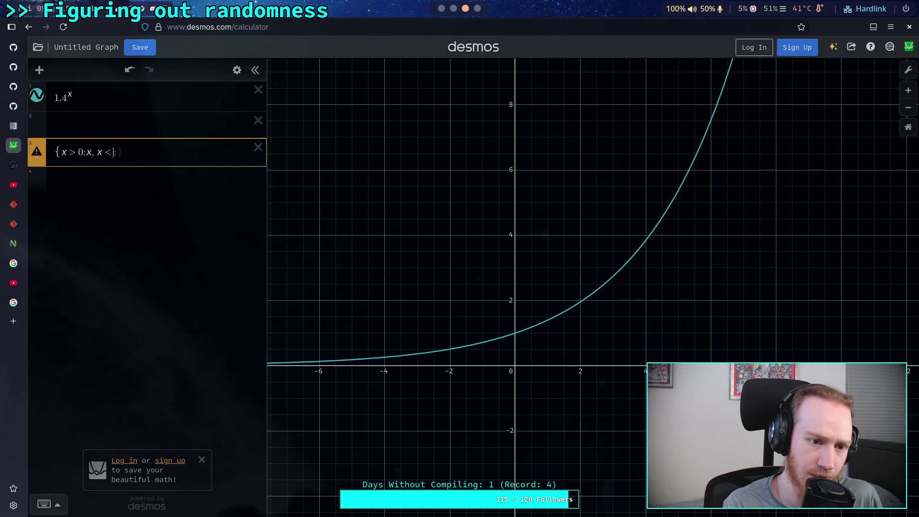
type("0")
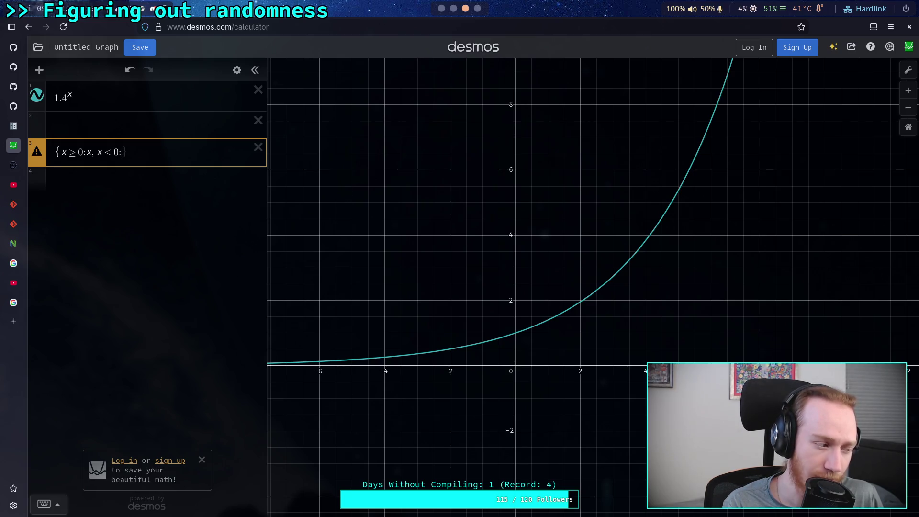
type("1")
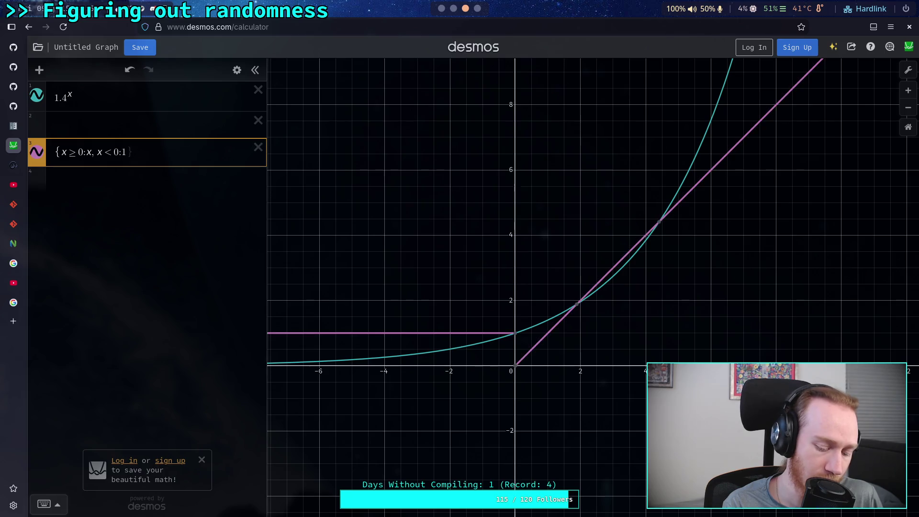
type("d")
key("BackSpace")
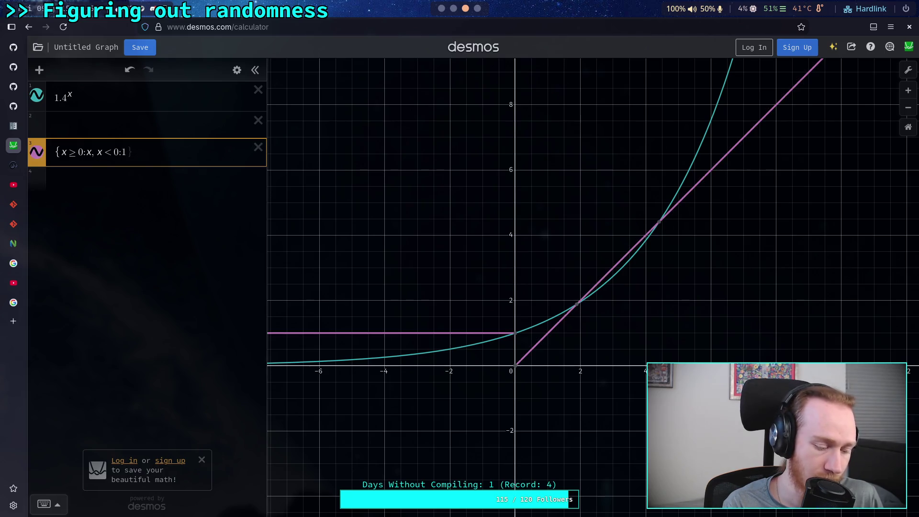
type("=q")
key("BackSpace")
key("BackSpace")
type("z")
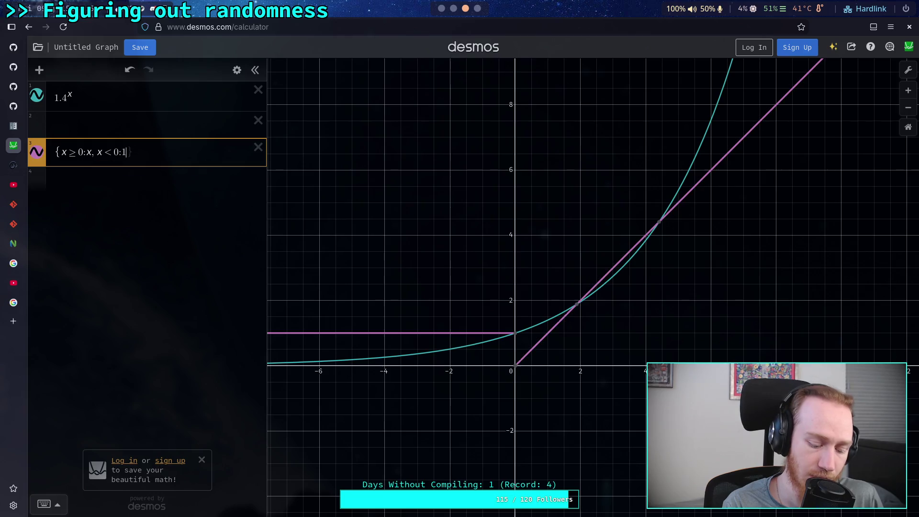
key("BackSpace")
type("/x")
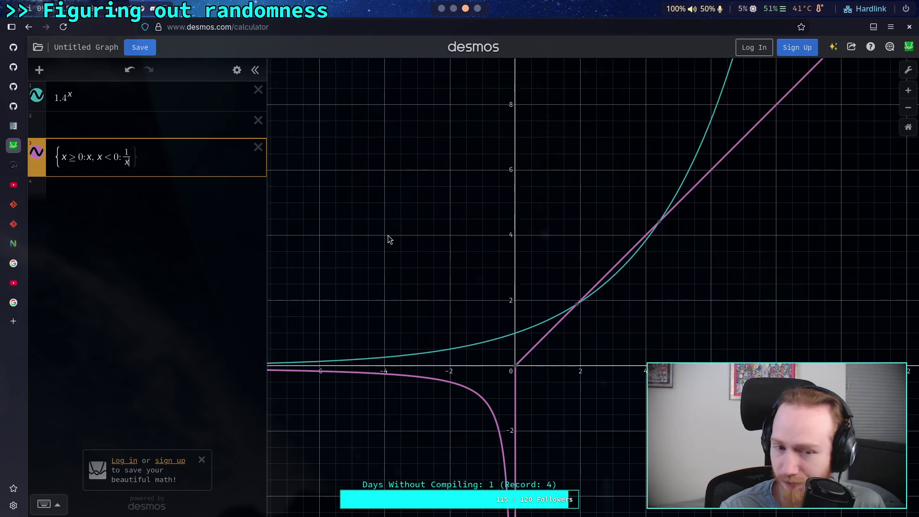
Add +1 to the first piece so it reads x+1.
type("+ 1")
left_click(86, 173)
type("+1")
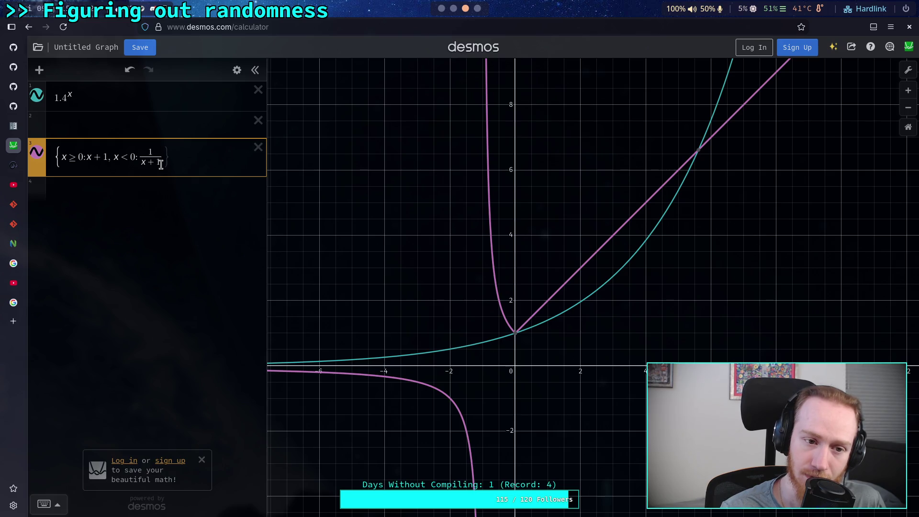
Change the second piece to 1/(−x+1) and hide the 1.4^x curve.
left_click_drag(161, 164, 146, 164)
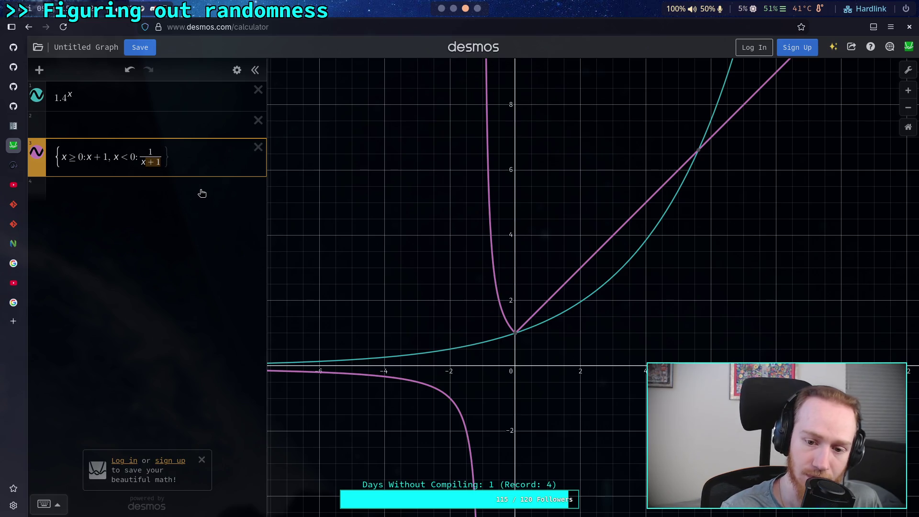
key("BackSpace")
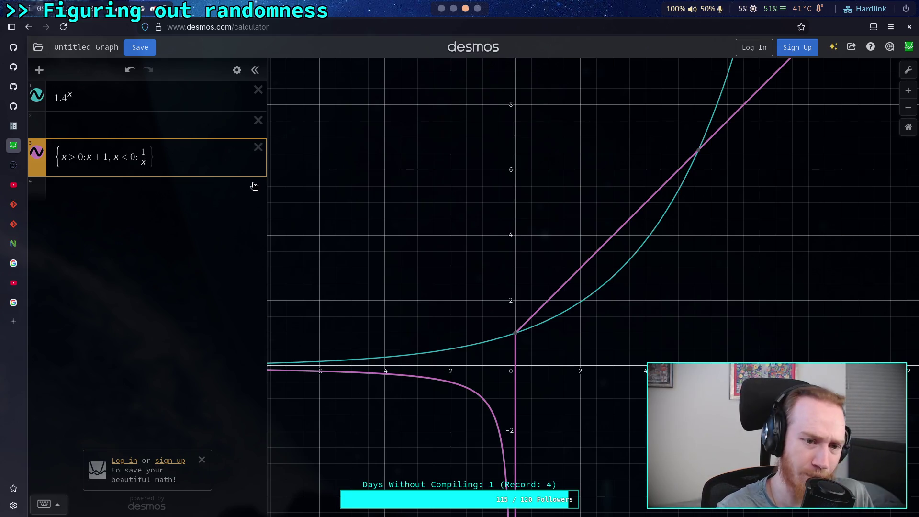
key("BackSpace")
key("BackSpace")
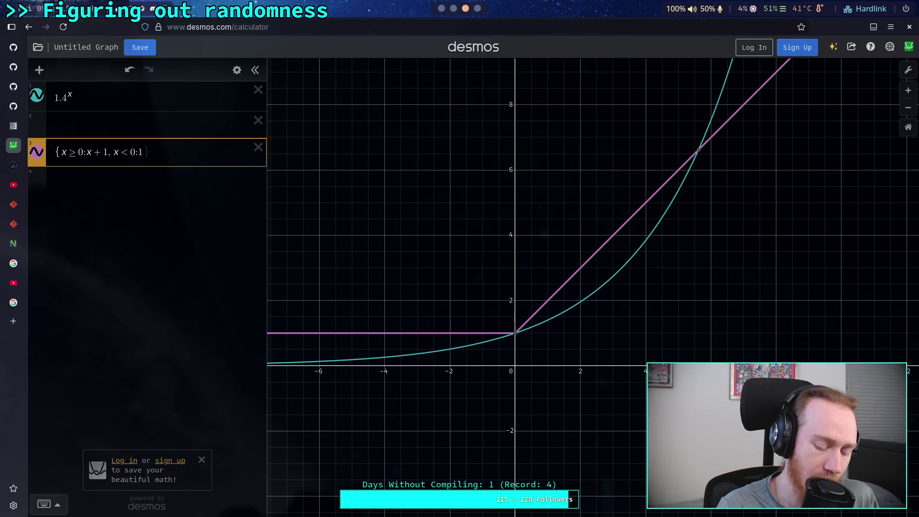
type("/-x")
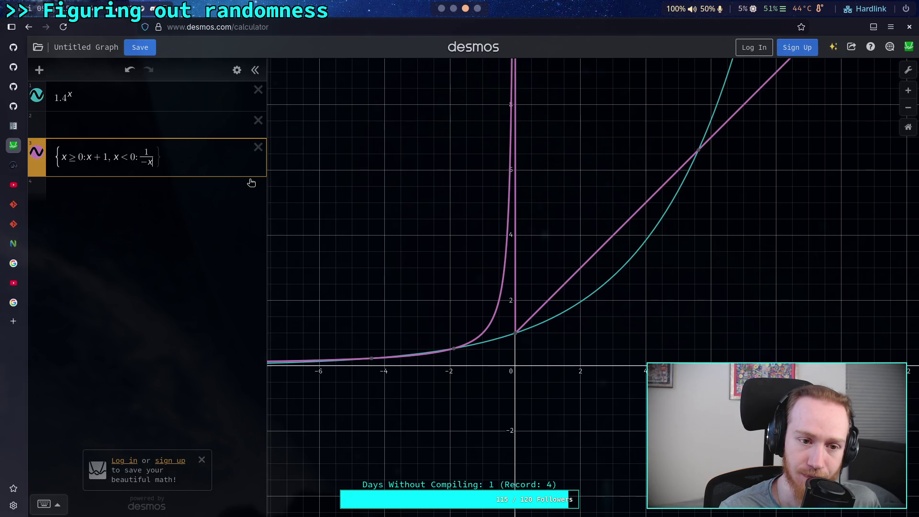
type("+1")
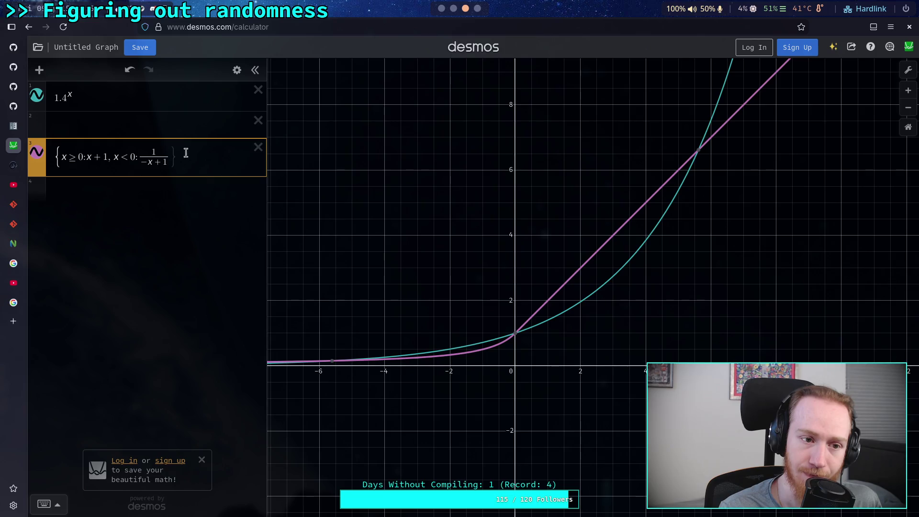
left_click(36, 95)
Trace the pink piecewise curve from (1.51, 2.51) down toward zero, then return to Godot.
left_click(455, 242)
scroll(456, 243, "right", 2)
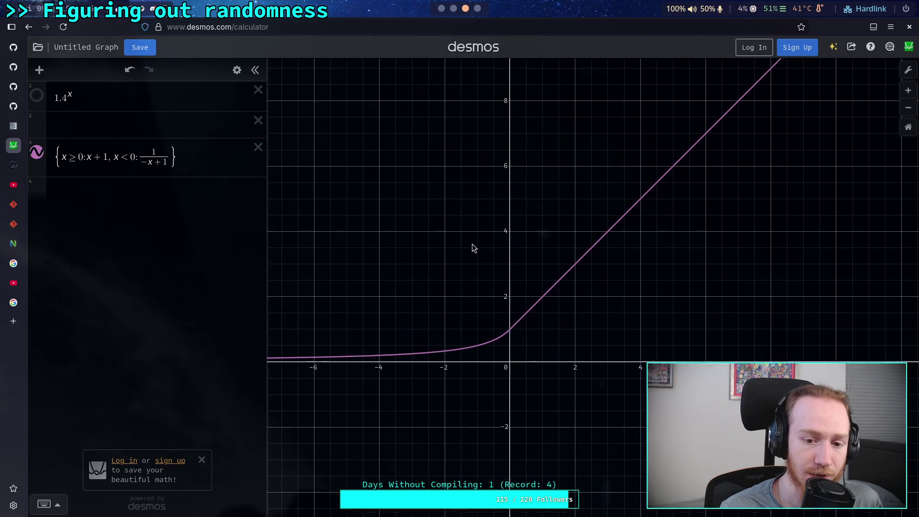
scroll(467, 338, "up", 2)
scroll(467, 338, "right", 1)
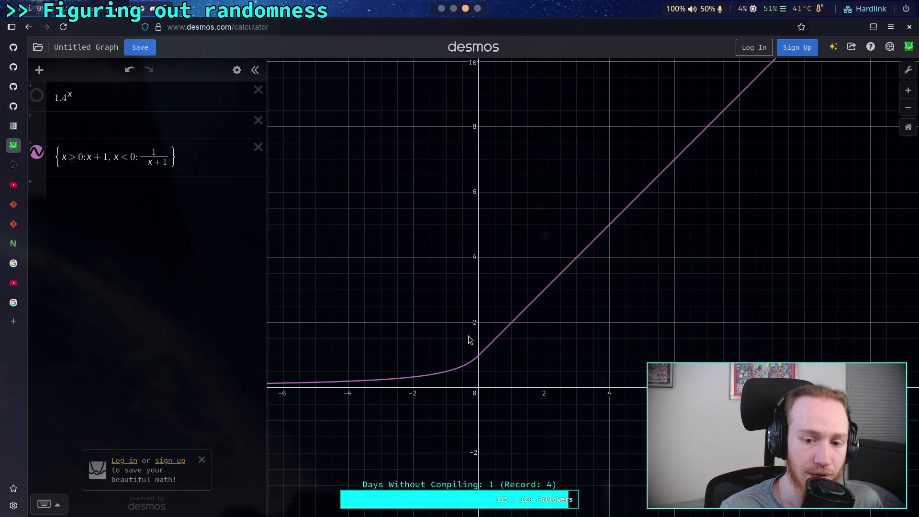
left_click_drag(512, 327, 513, 326)
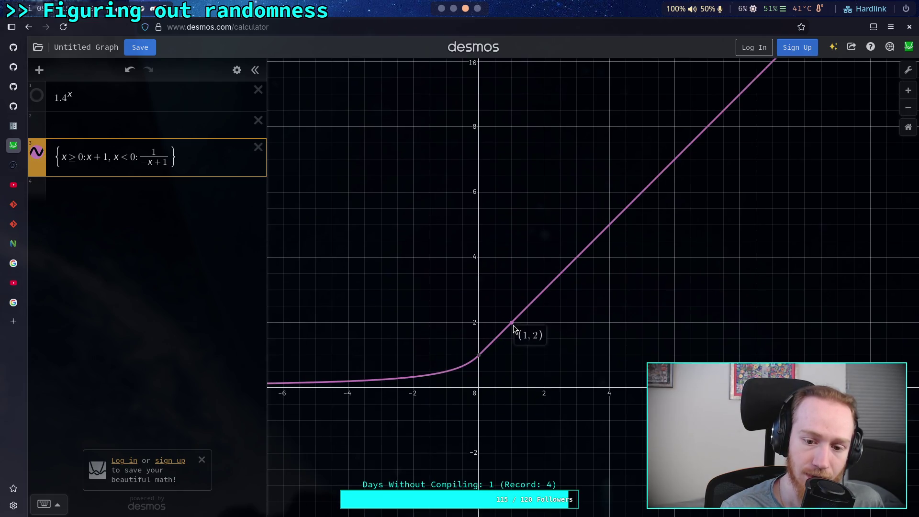
left_click_drag(514, 326, 577, 258)
right_click(547, 295)
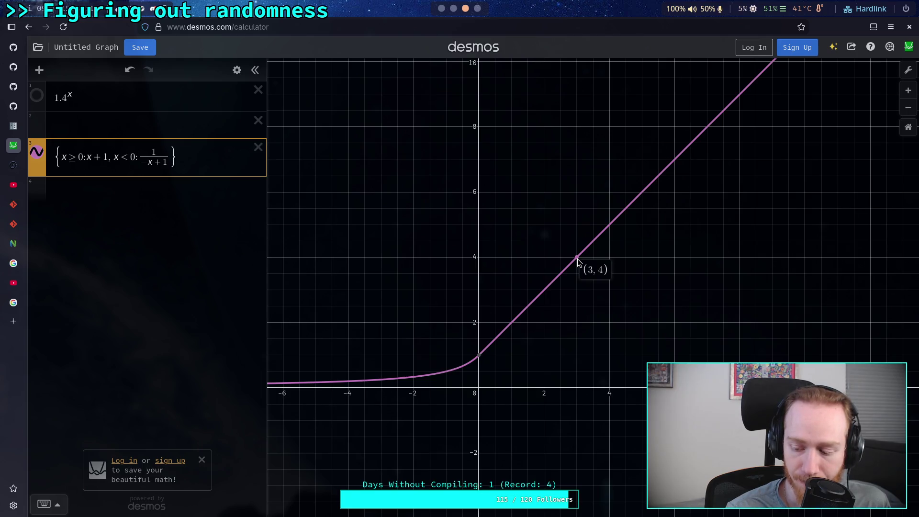
mouse_move(578, 259)
left_mouse_down()
mouse_move(480, 362)
mouse_move(509, 314)
left_mouse_up()
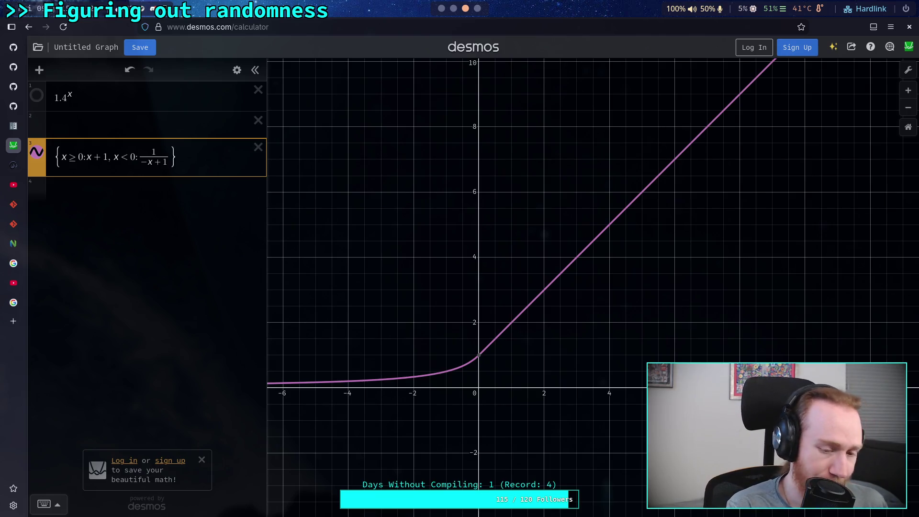
key("alt+Tab")
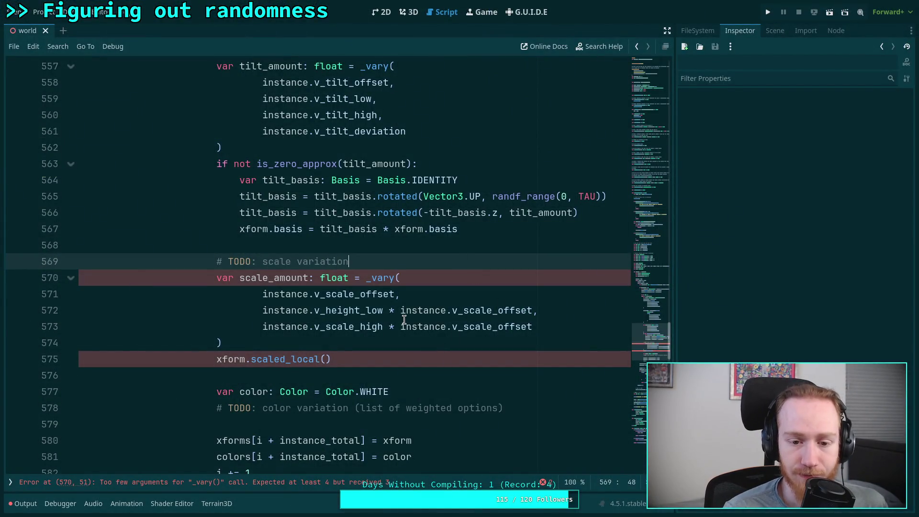
In TerrainInstanceSettings.gd, change the base scale default on line 90 to 1.0.
left_click(10, 482)
left_click(95, 100)
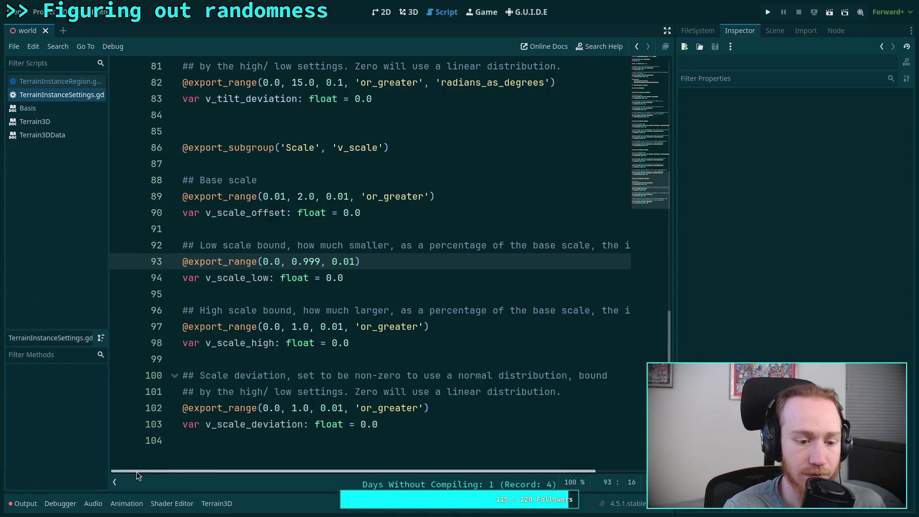
left_click(114, 482)
double_click(165, 261)
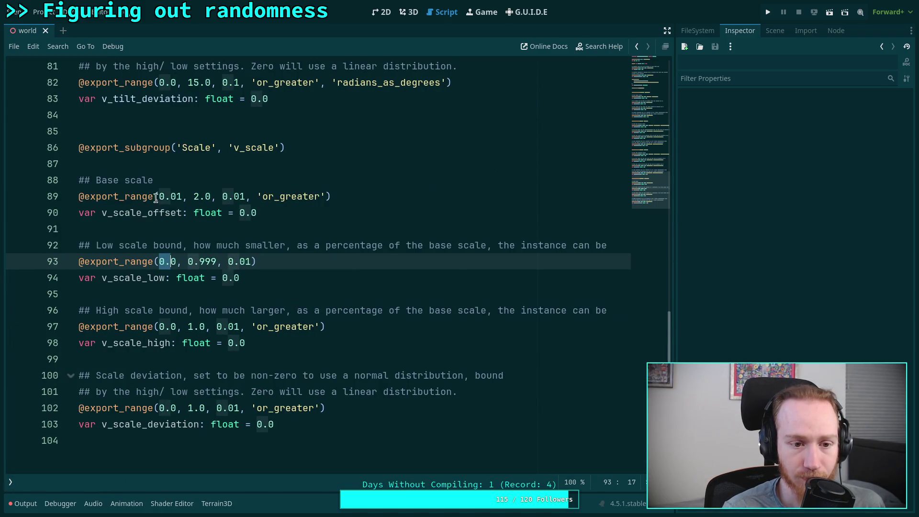
double_click(181, 196)
left_click(222, 197)
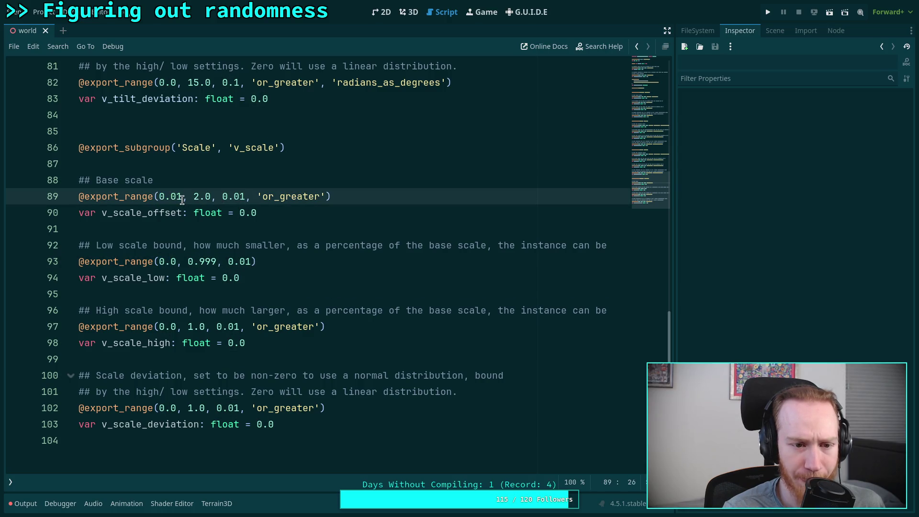
double_click(201, 196)
left_click(243, 213)
double_click(243, 212)
type("`")
key("BackSpace")
type("1")
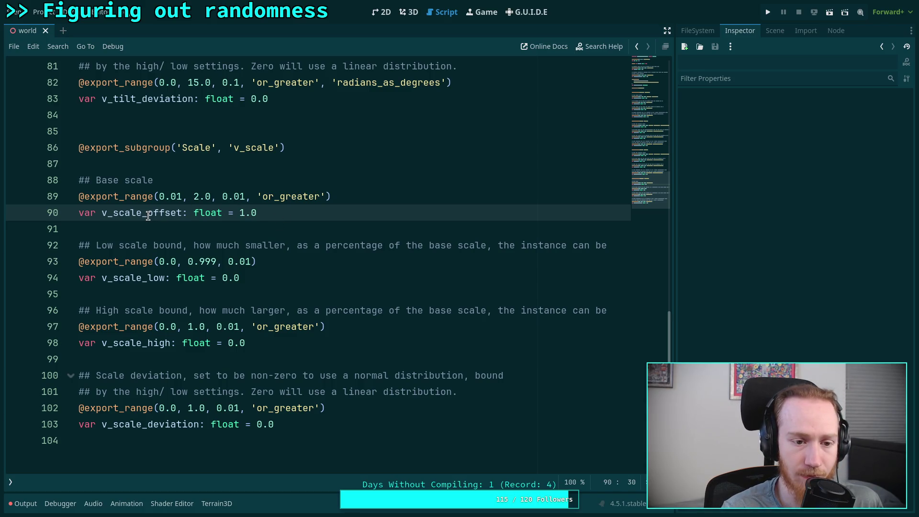
Rename v_scale_offset to v_scale_multiplier, save, and return to TerrainInstanceRegion.gd.
left_click_drag(148, 214, 183, 215)
type("mult")
type("ipl")
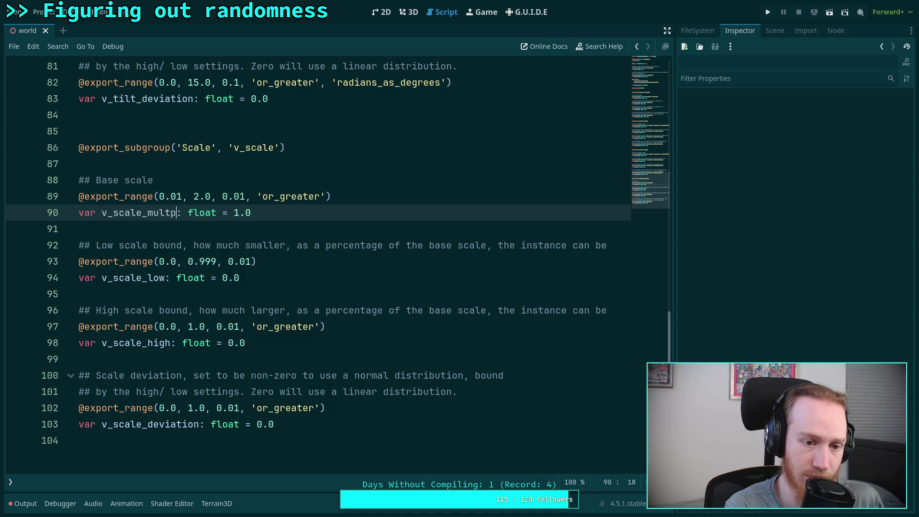
type("ier")
key("ctrl+s")
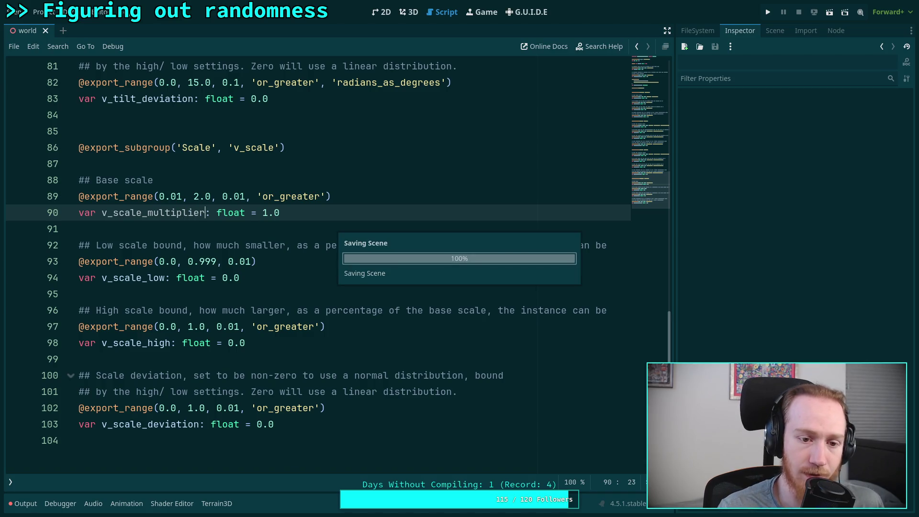
key("Down")
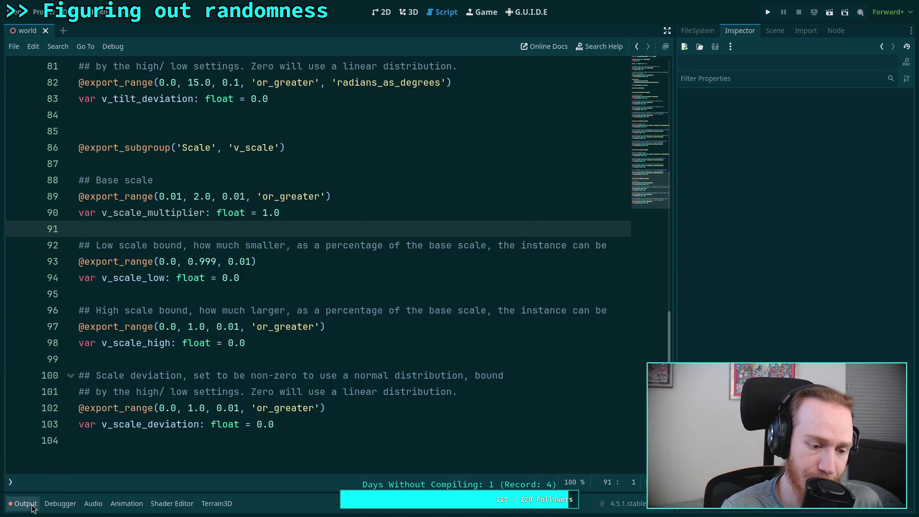
left_click(10, 483)
left_click(60, 81)
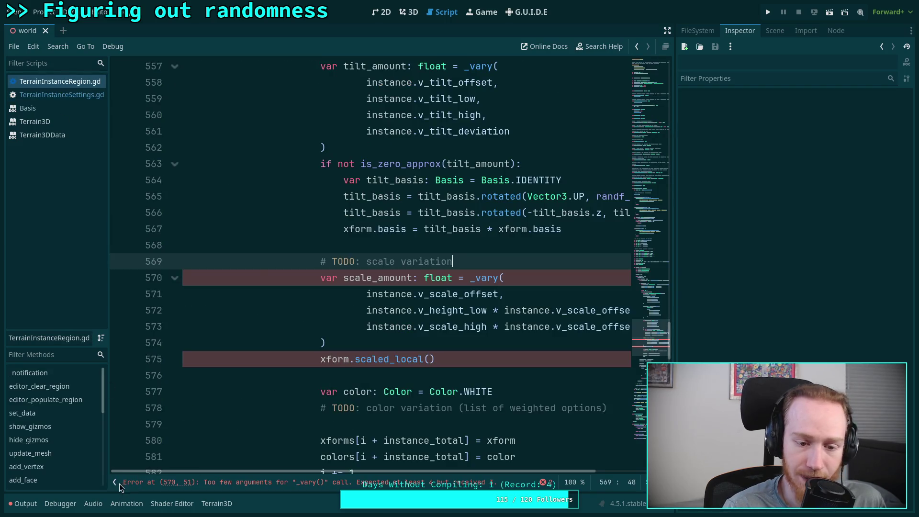
Delete the TODO comment and replace every v_scale_offset in the _vary call with v_scale_multiplier.
left_click(116, 483)
left_click_drag(396, 257, 411, 249)
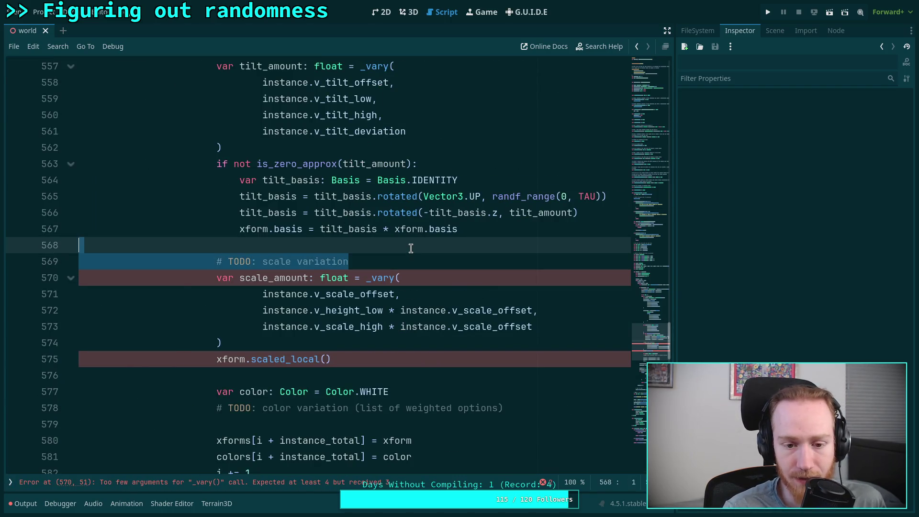
key("BackSpace")
left_click_drag(360, 277, 394, 272)
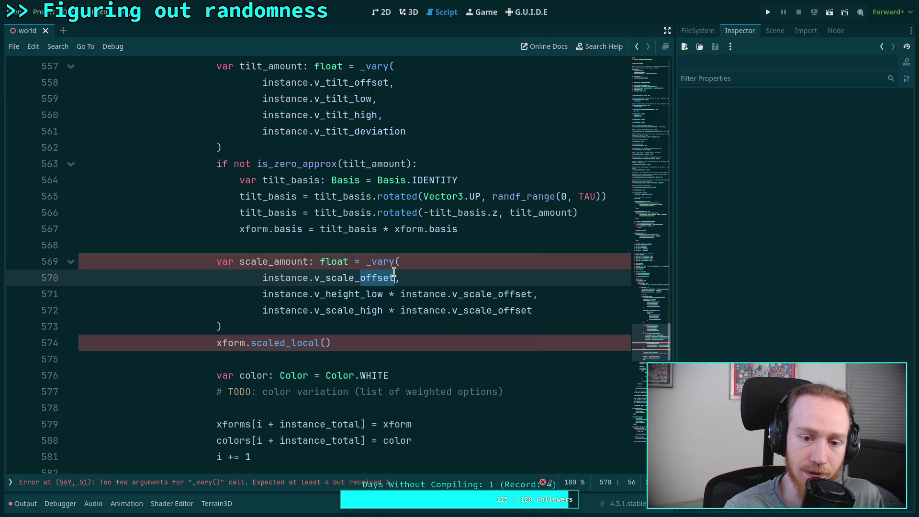
type("multiplier")
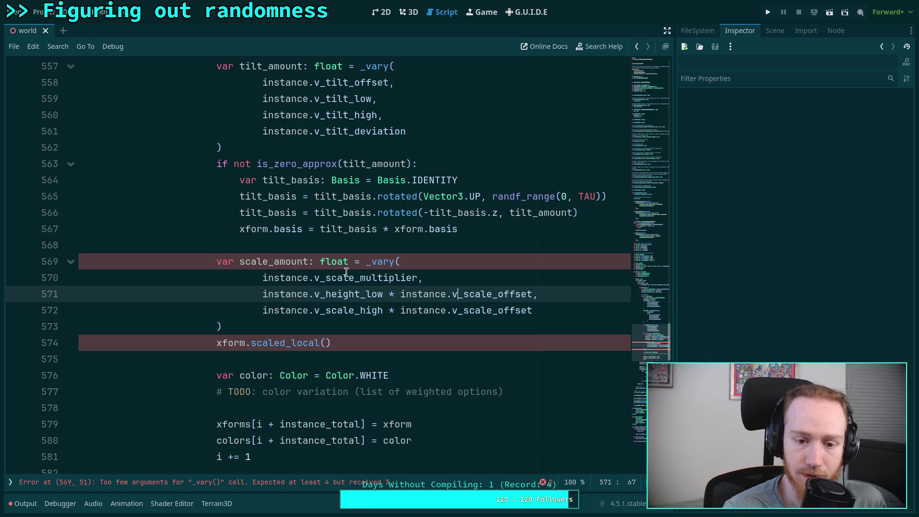
double_click(364, 277)
key("ctrl+c")
key("Right")
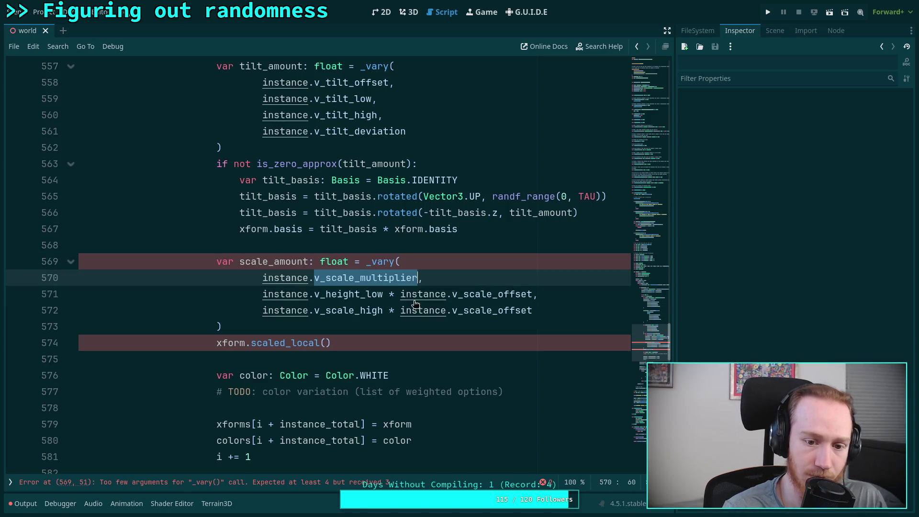
double_click(482, 294)
key("ctrl+v")
left_click(484, 311)
double_click(481, 311)
key("ctrl+v")
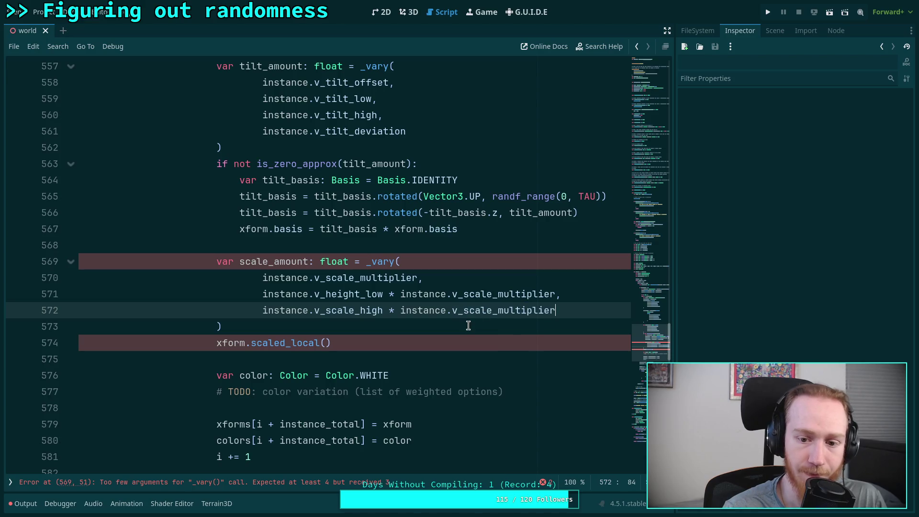
Add instance.v_scale_deviation as the fourth _vary argument.
type(",")
key("Return")
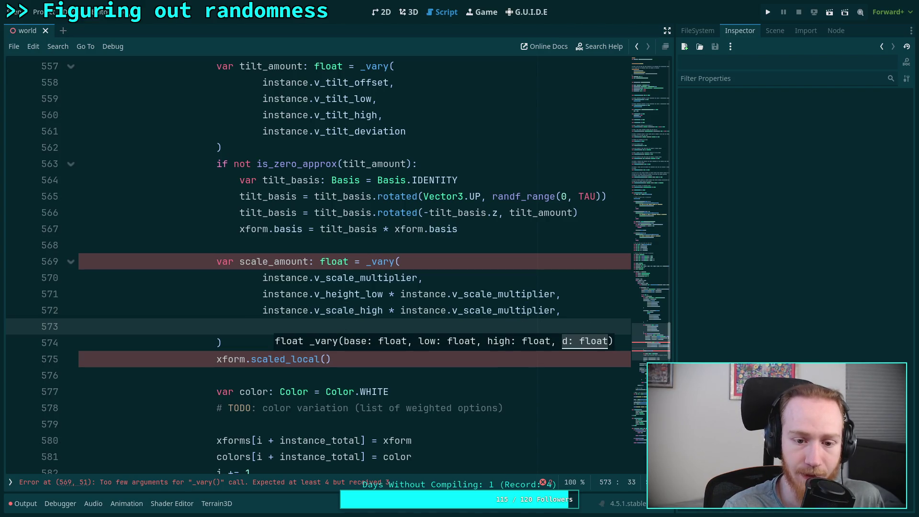
type("instance.v")
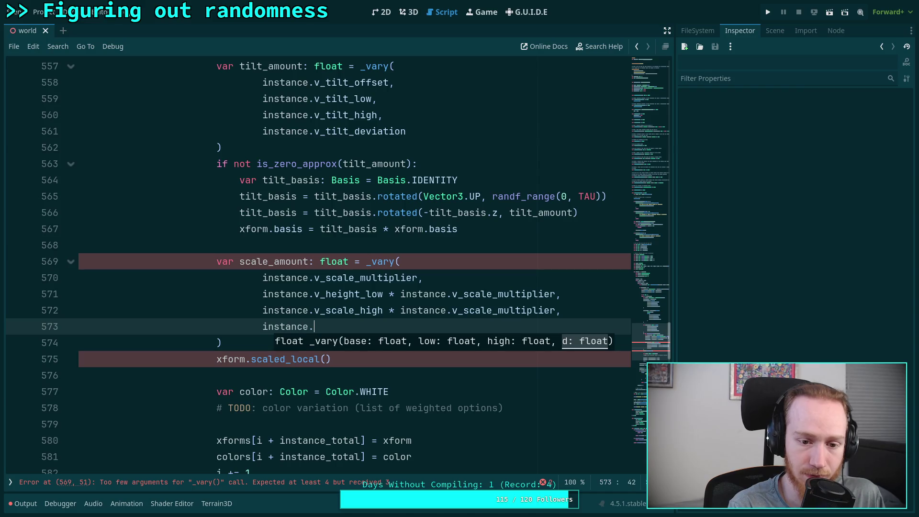
key("Down")
key("Down")
key("Down")
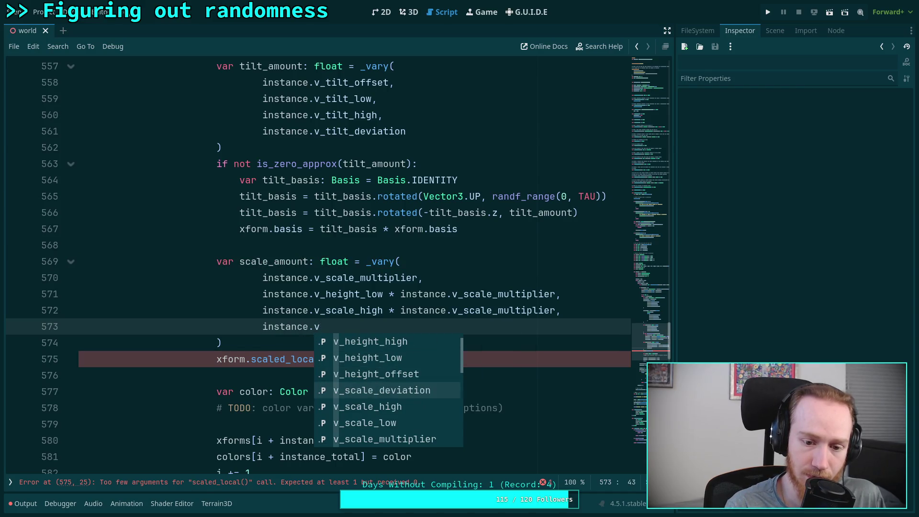
key("Return")
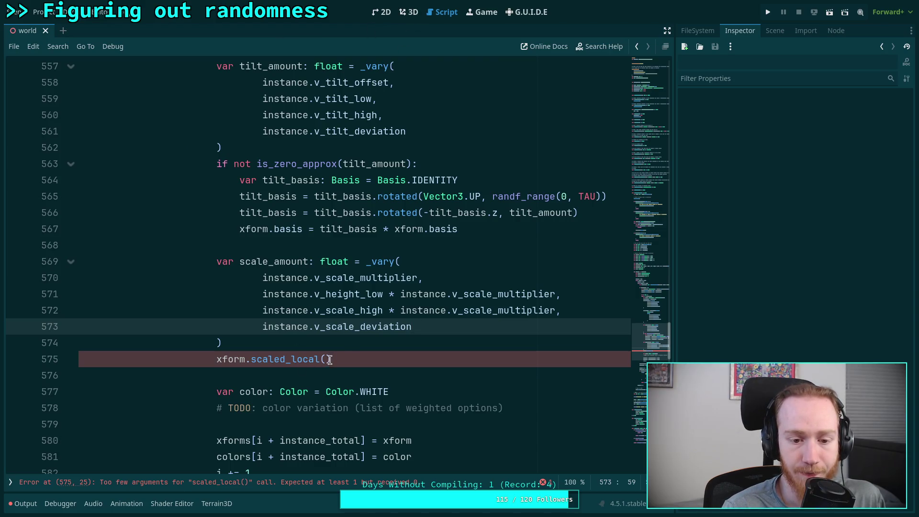
Replace xform.scaled_local() on line 575 with an 'if not is_equal_approx' check.
left_click_drag(352, 358, 217, 359)
type("if sc")
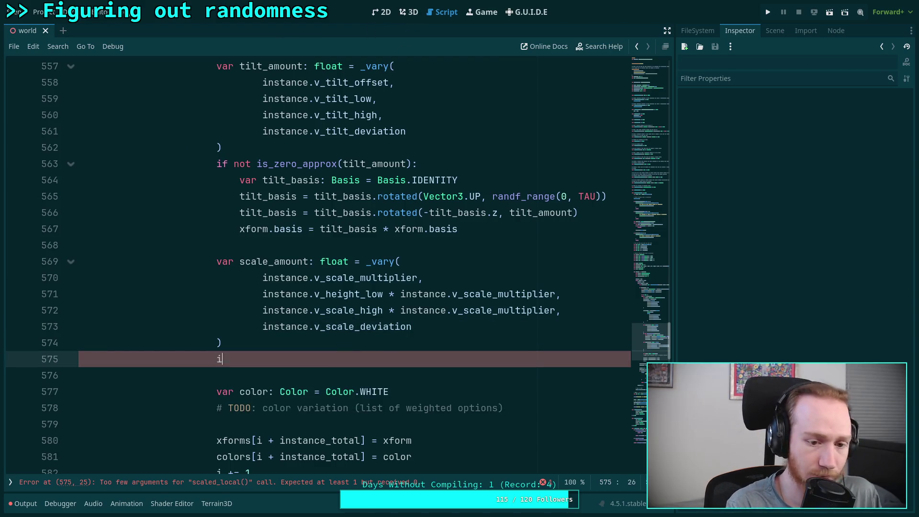
key("BackSpace")
key("BackSpace")
type("is")
key("BackSpace")
key("BackSpace")
type("no")
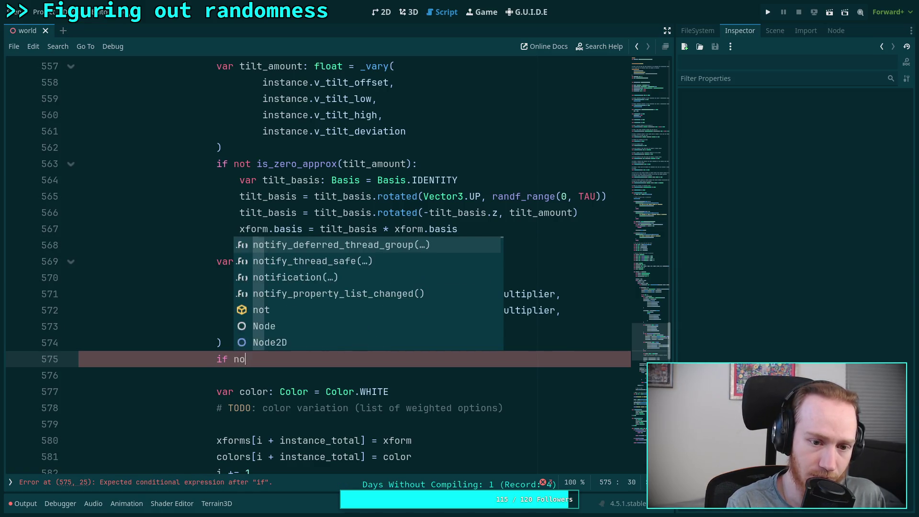
type("t is_eq")
key("Return")
Complete the check as if not is_equal_approx(scale_amount, 1.0): with an indented block.
type("sca)")
key("Return")
type(", 1.0)")
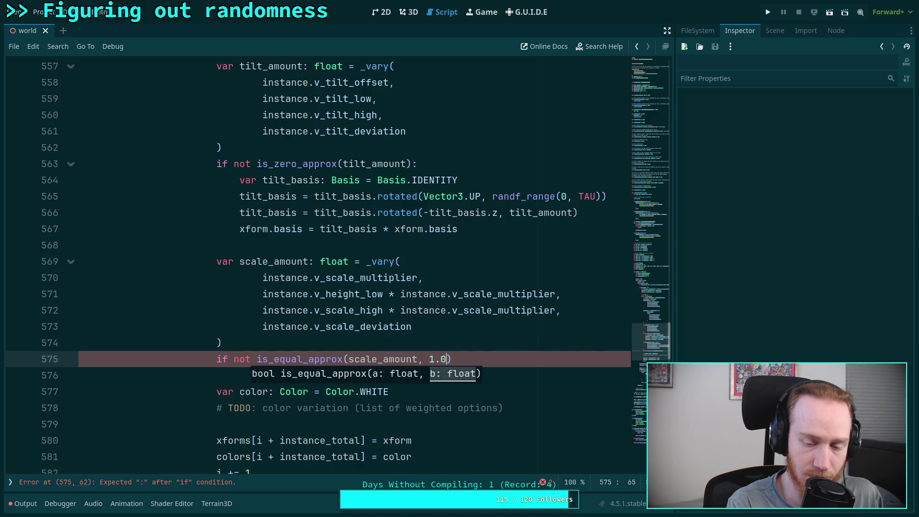
type(":")
key("Return")
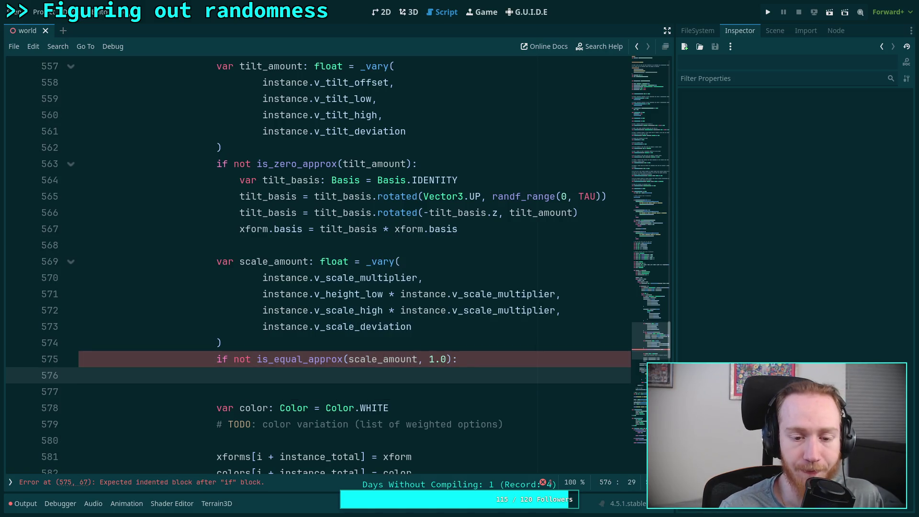
Switch to the TerrainInstanceSettings.gd script.
scroll(211, 321, "down", 1)
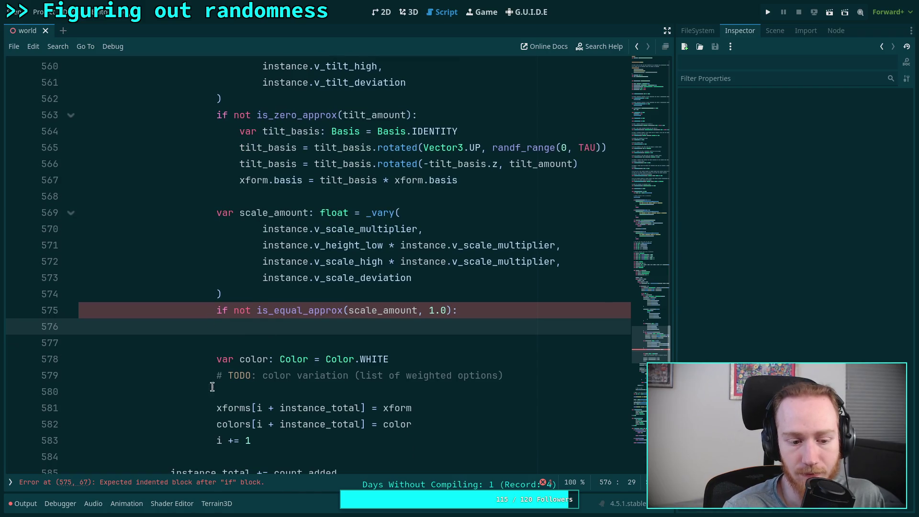
left_click(10, 482)
left_click(50, 95)
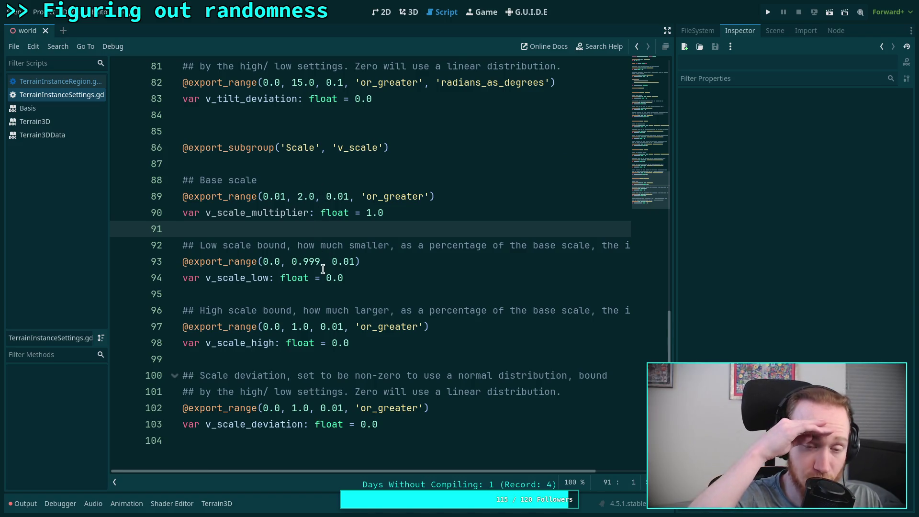
Review the 0.999 and 1.0 range limits, then return to TerrainInstanceRegion.gd.
left_click_drag(287, 262, 321, 262)
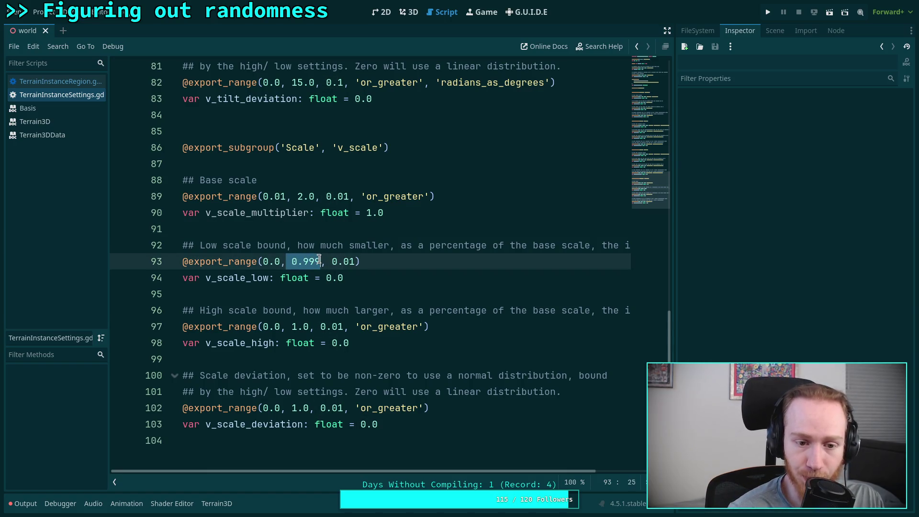
double_click(297, 329)
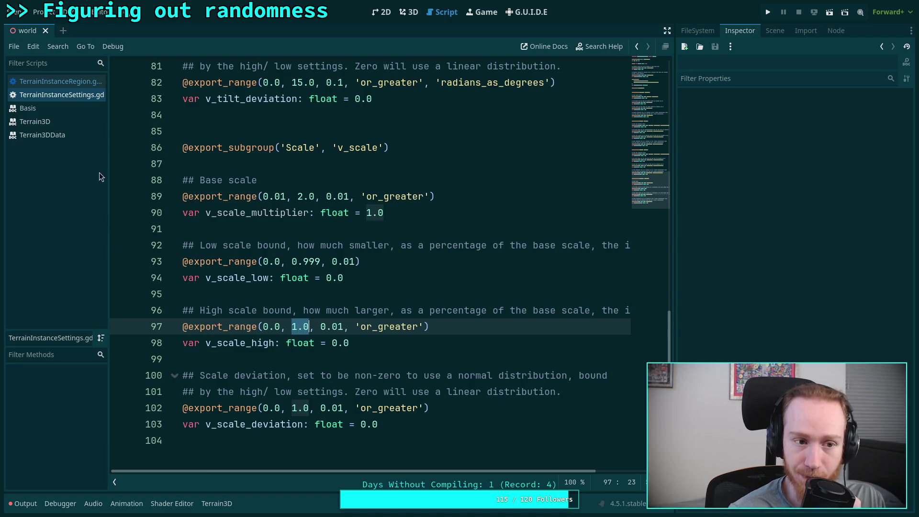
left_click(83, 82)
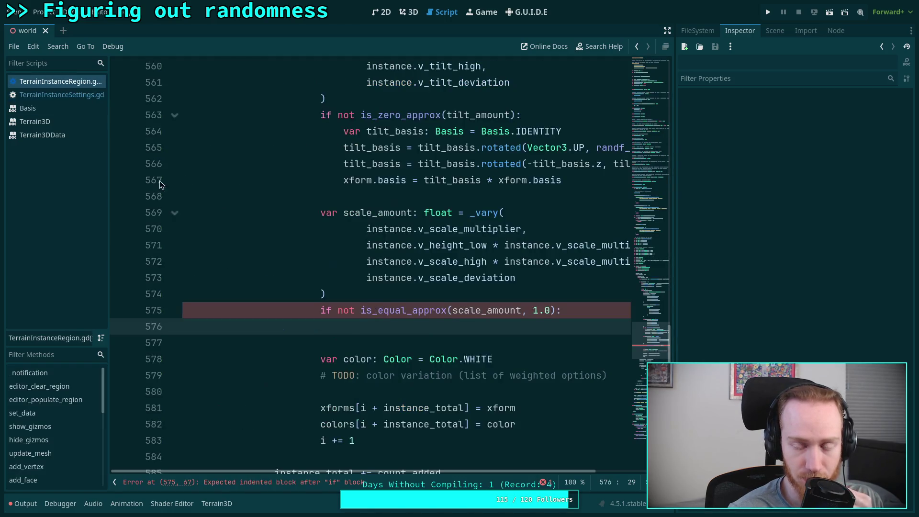
Remove the v_scale_multiplier multiplication from the v_scale_high argument on line 572.
left_click_drag(478, 472, 559, 473)
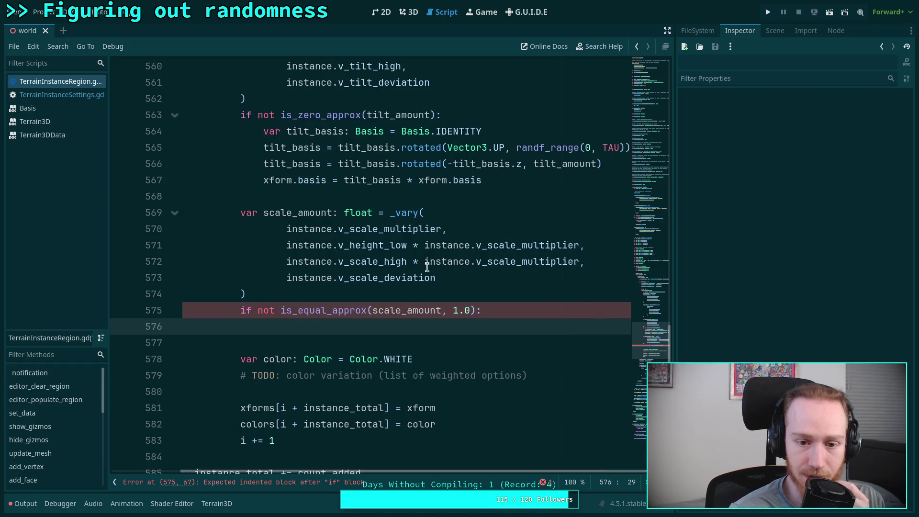
left_click(429, 263)
left_click_drag(429, 262, 581, 255)
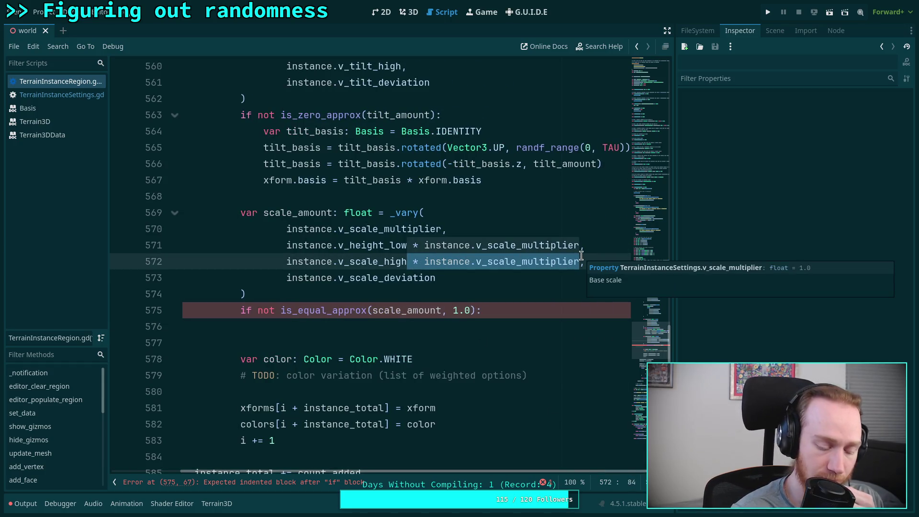
key("BackSpace")
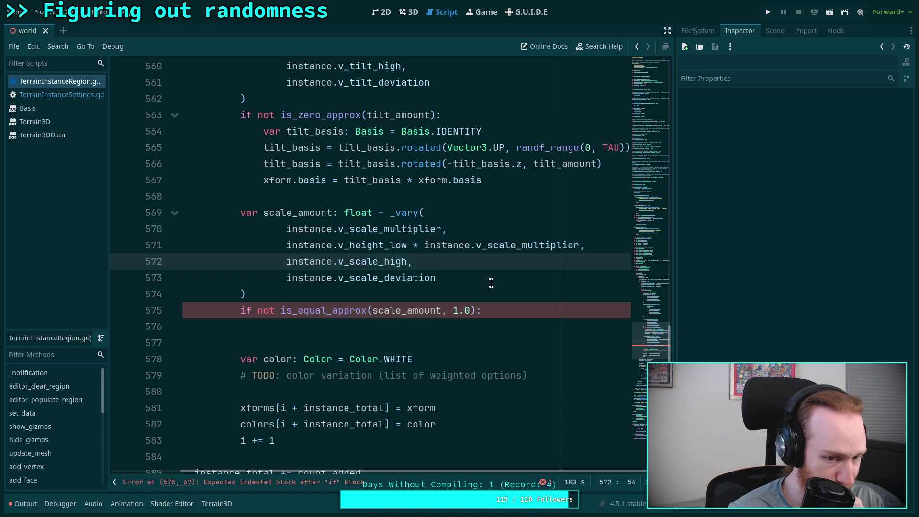
Remove the multiplier from v_height_low too, save, and open TerrainInstanceSettings.gd.
left_click_drag(338, 245, 583, 245)
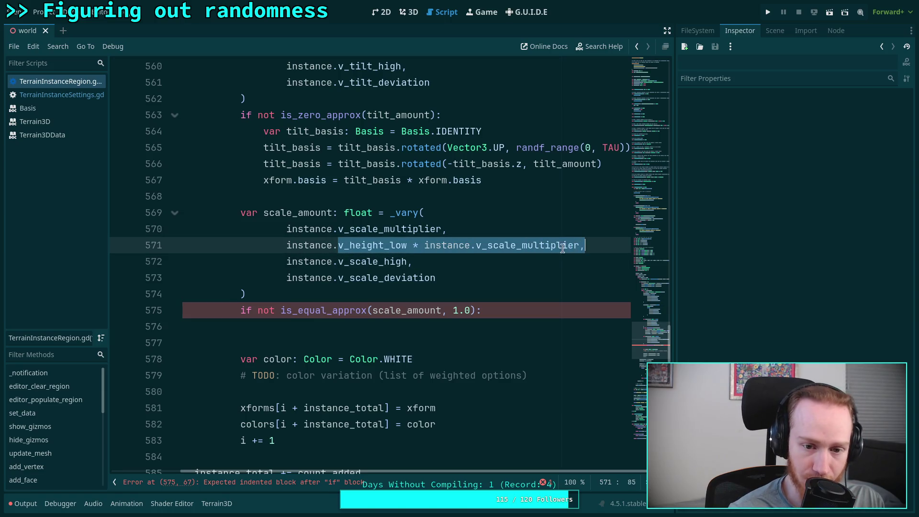
left_click(427, 266)
mouse_move(397, 262)
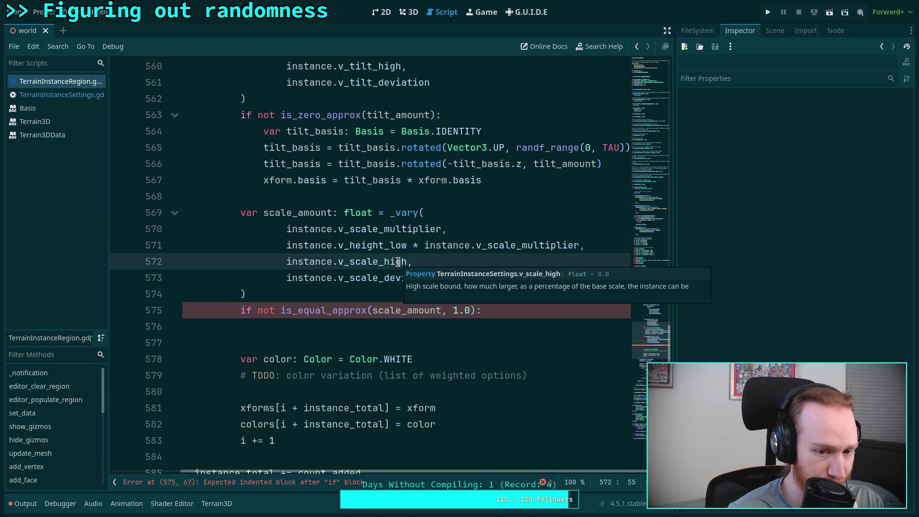
mouse_move(287, 255)
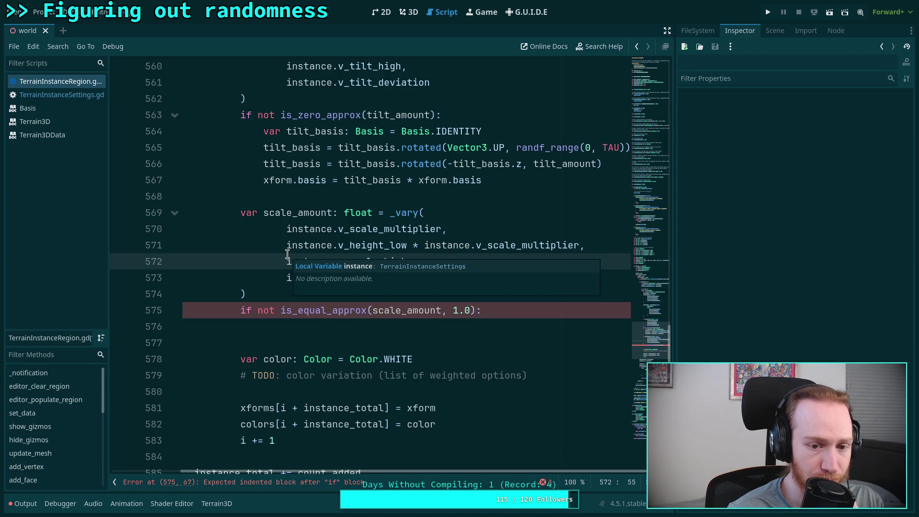
left_click_drag(407, 245, 583, 246)
key("ctrl+c")
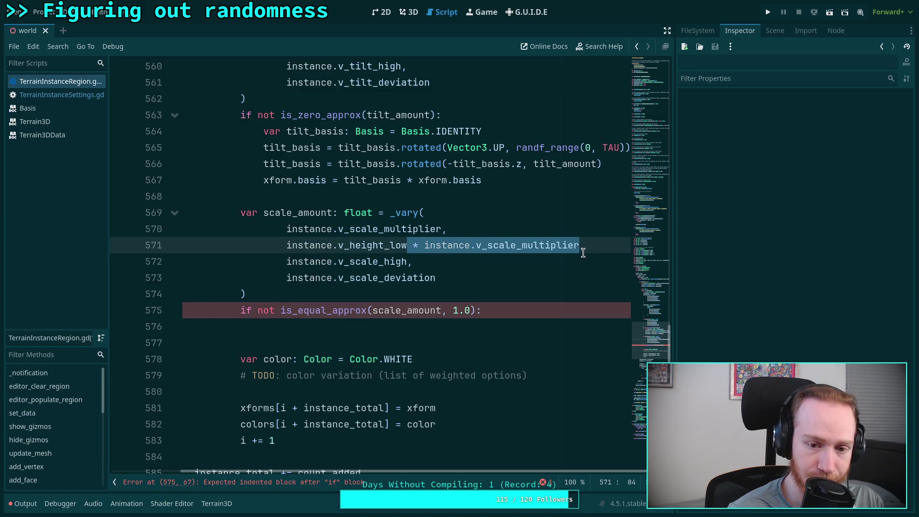
key("BackSpace")
key("ctrl+s")
left_click(63, 95)
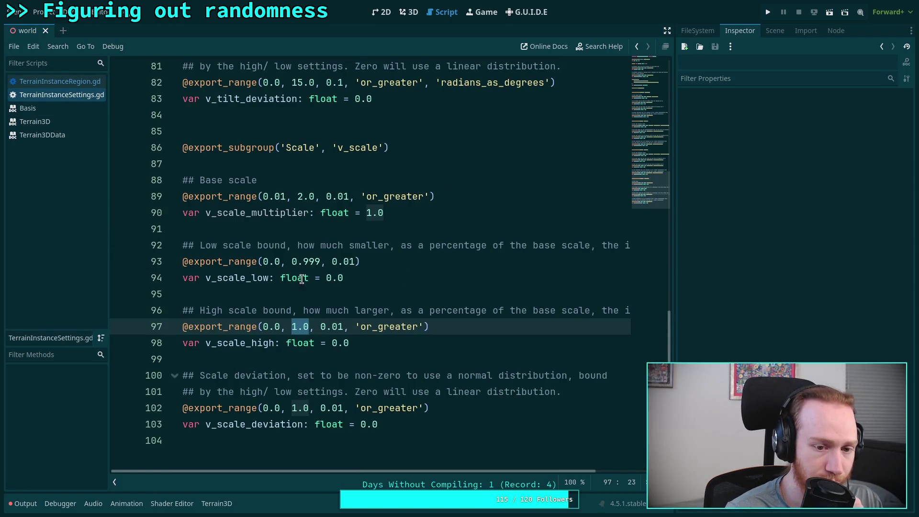
Restore the v_scale_multiplier multiplication on the v_height_low argument.
left_click(281, 264)
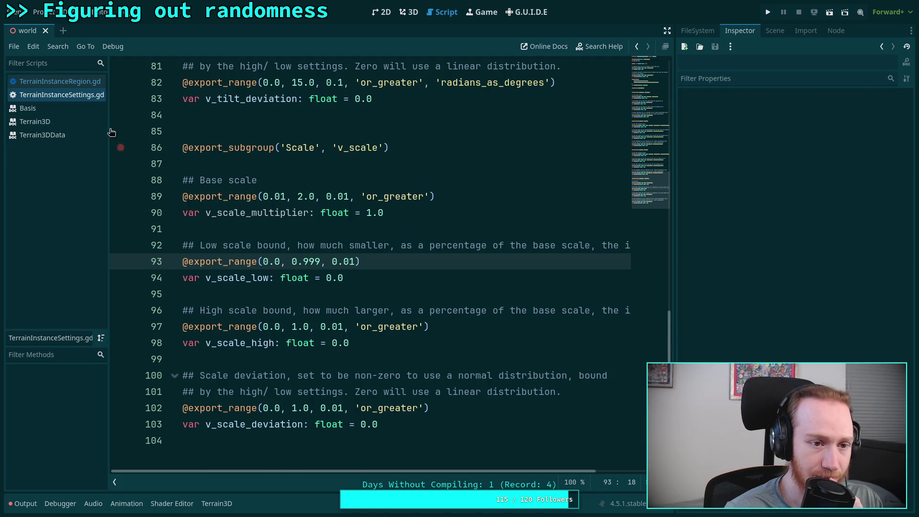
left_click(60, 82)
key("ctrl+v")
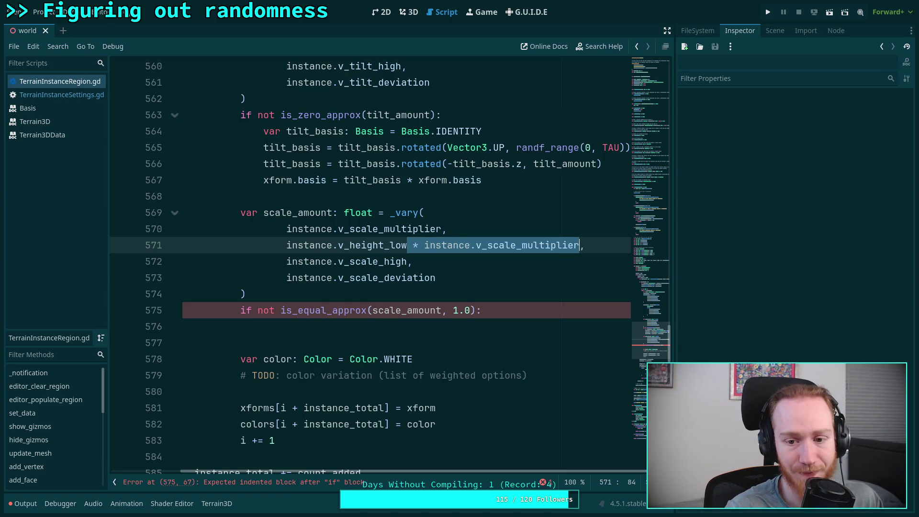
Reword the v_scale_high comment to say it is added to the base scale, and save.
left_click(47, 93)
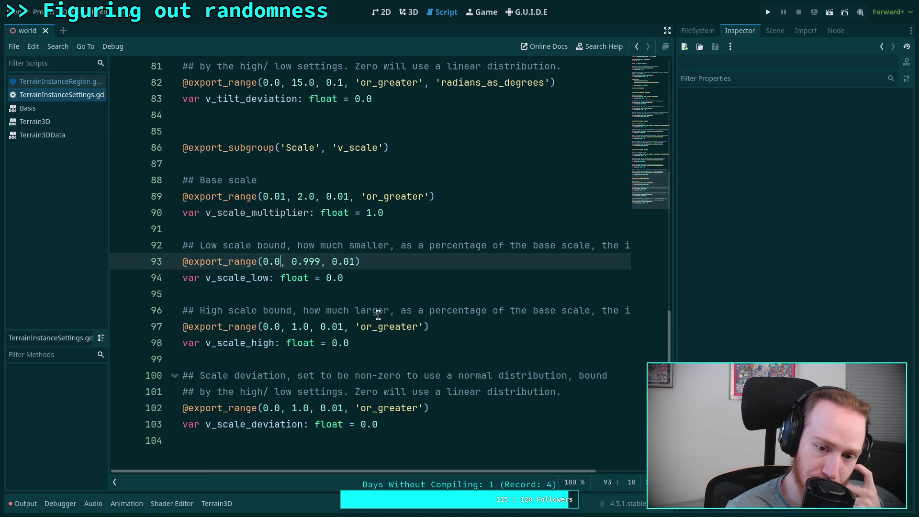
left_click_drag(386, 313, 595, 315)
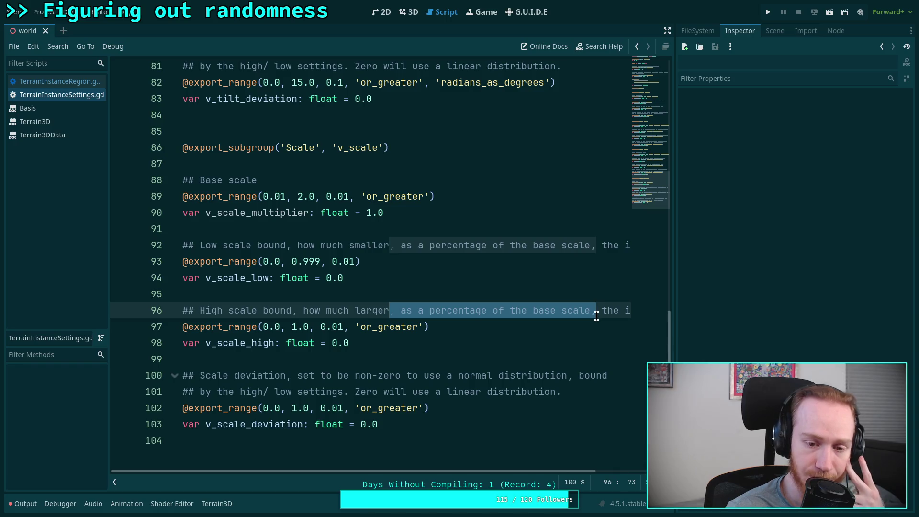
key("BackSpace")
left_click_drag(515, 310, 303, 307)
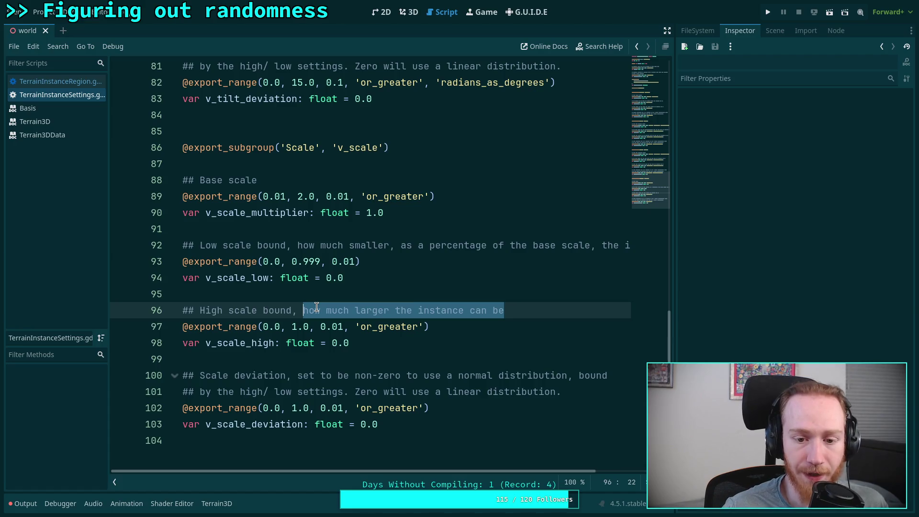
left_click(391, 310)
type(", ")
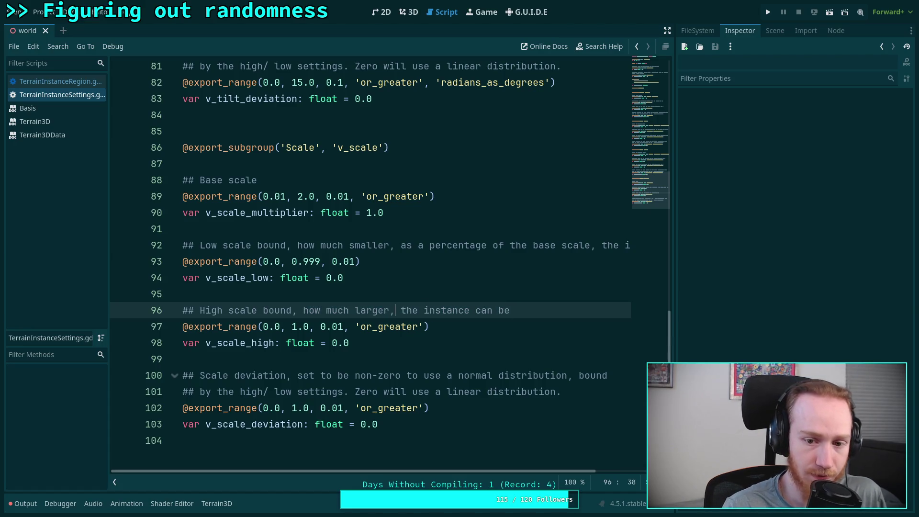
type("added to")
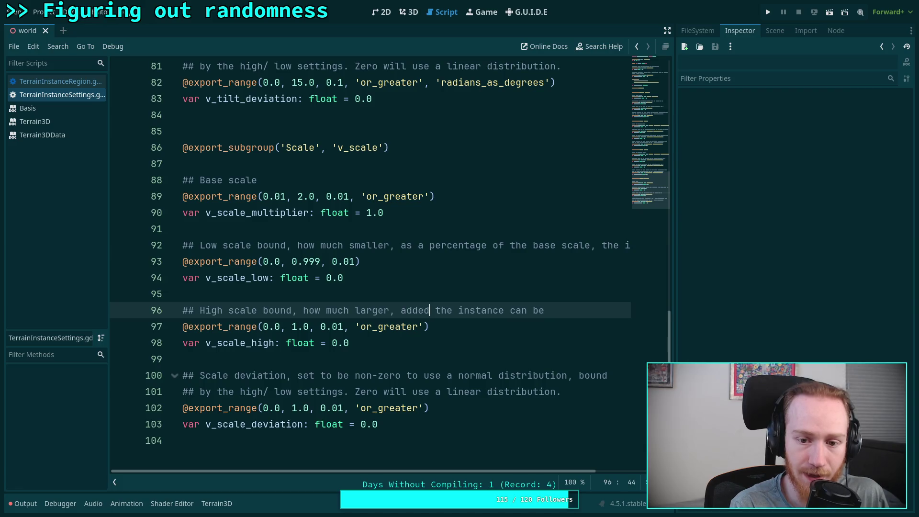
type(" the base scale, t")
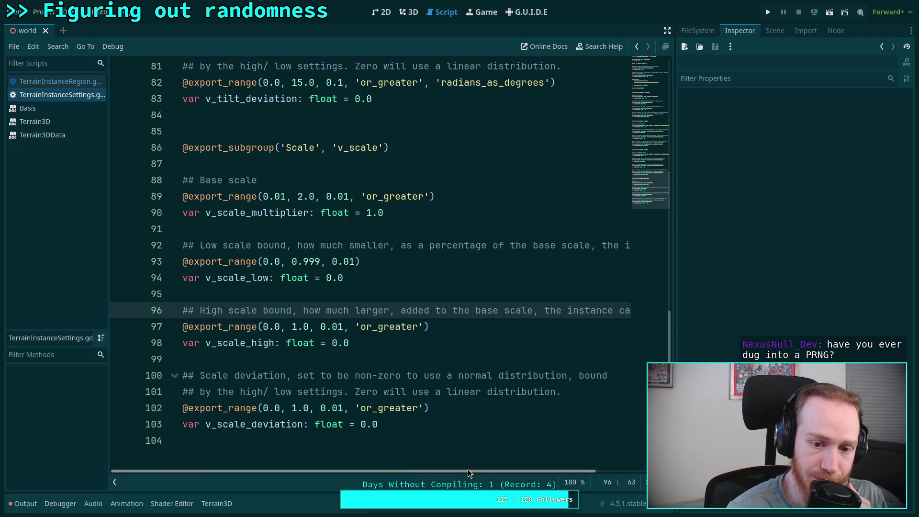
left_click(448, 375)
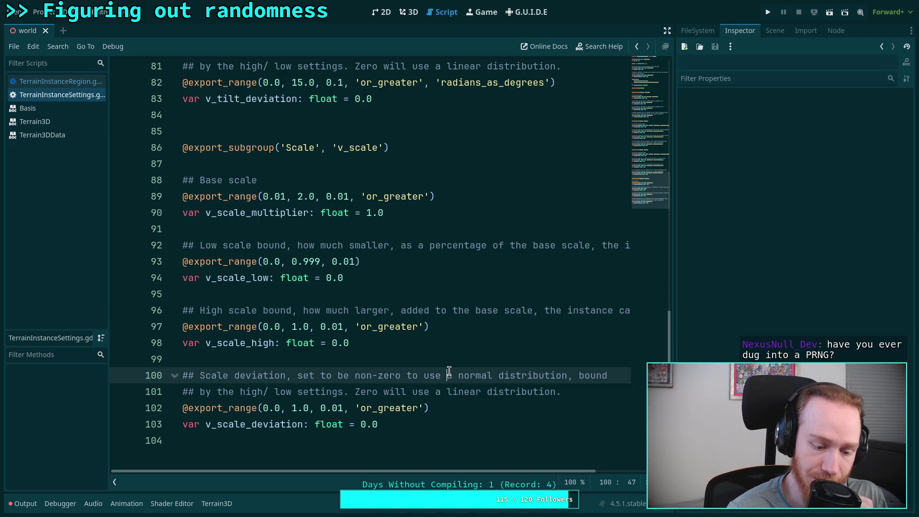
key("ctrl+s")
key("Left")
key("Left")
key("Left")
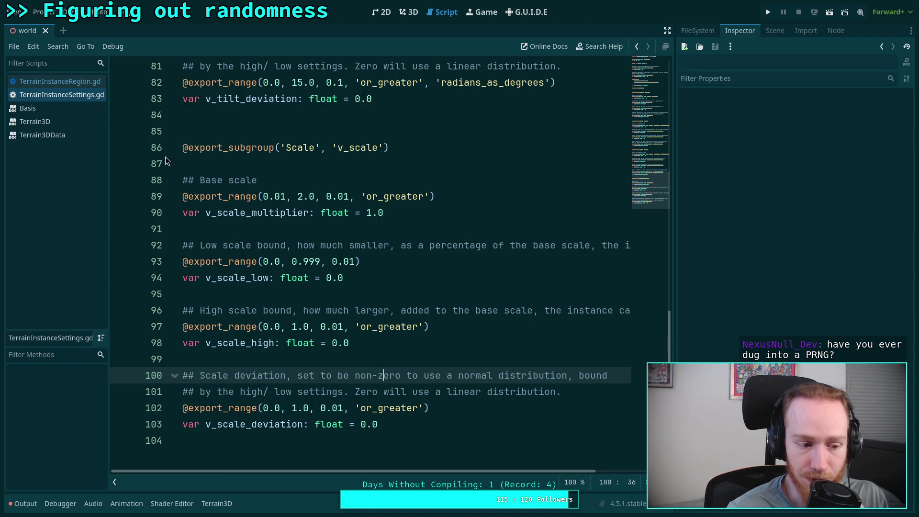
left_click(62, 83)
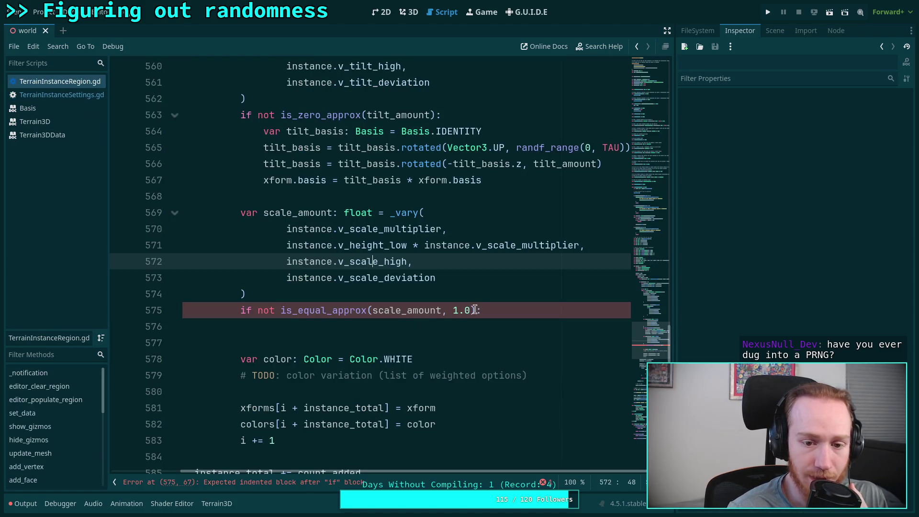
left_click(539, 310)
left_click(535, 327)
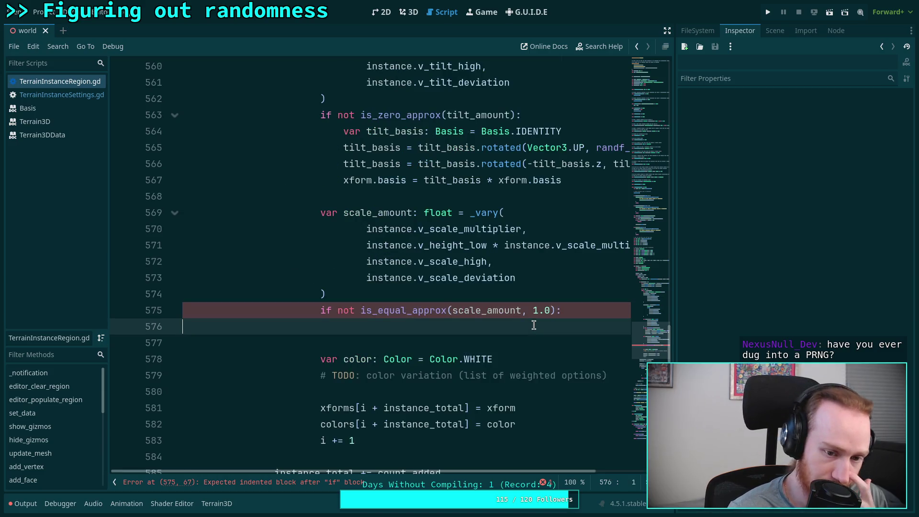
scroll(409, 471, "left", 3)
scroll(409, 471, "left", 2)
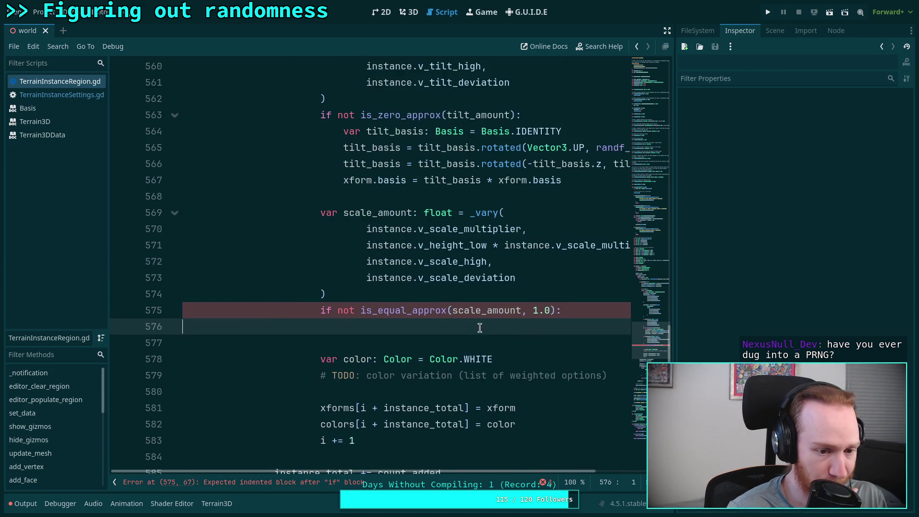
key("Tab")
key("Tab")
key("Tab")
key("Tab")
key("Tab")
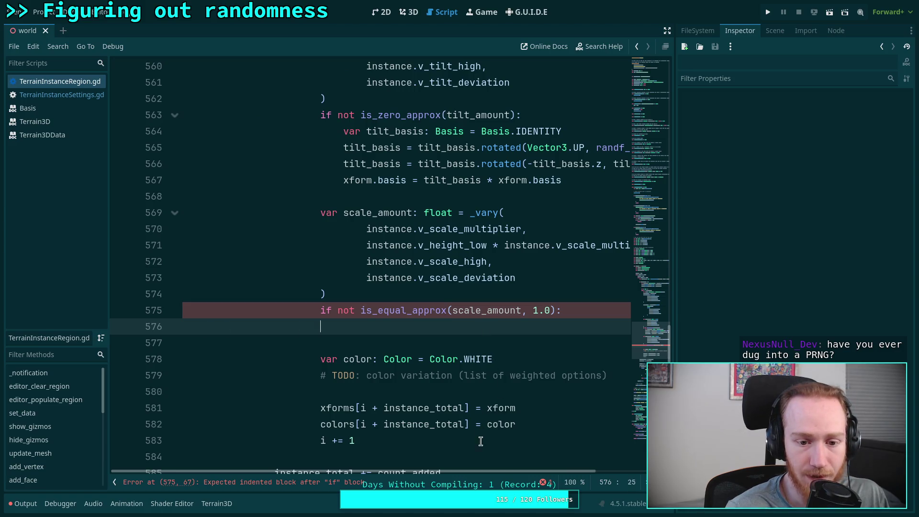
left_click_drag(488, 474, 541, 472)
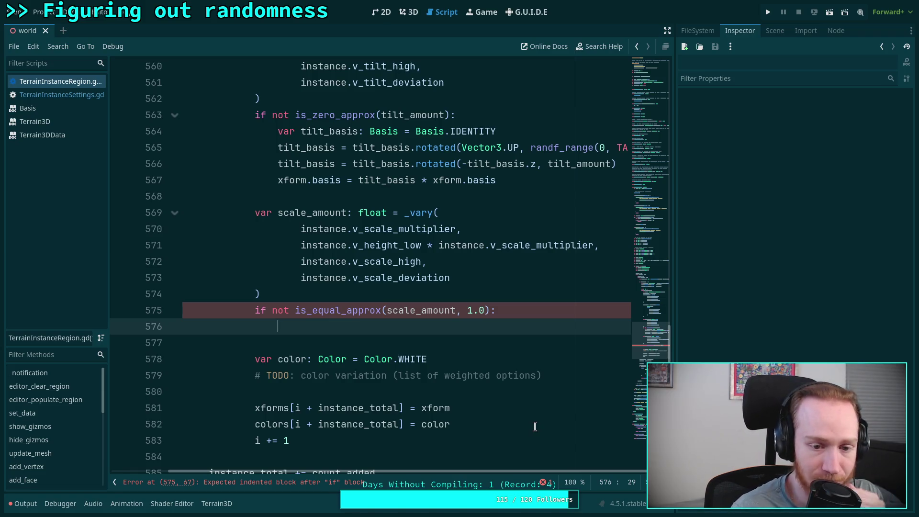
left_click_drag(503, 471, 514, 471)
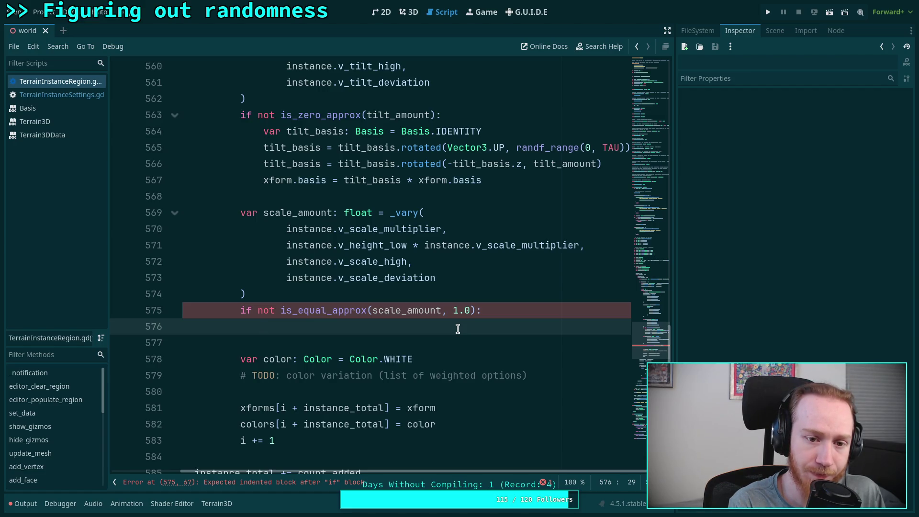
type("xk")
On line 576, write xform.basis = xform.basis.scaled_local using autocomplete.
key("BackSpace")
type("form.bas")
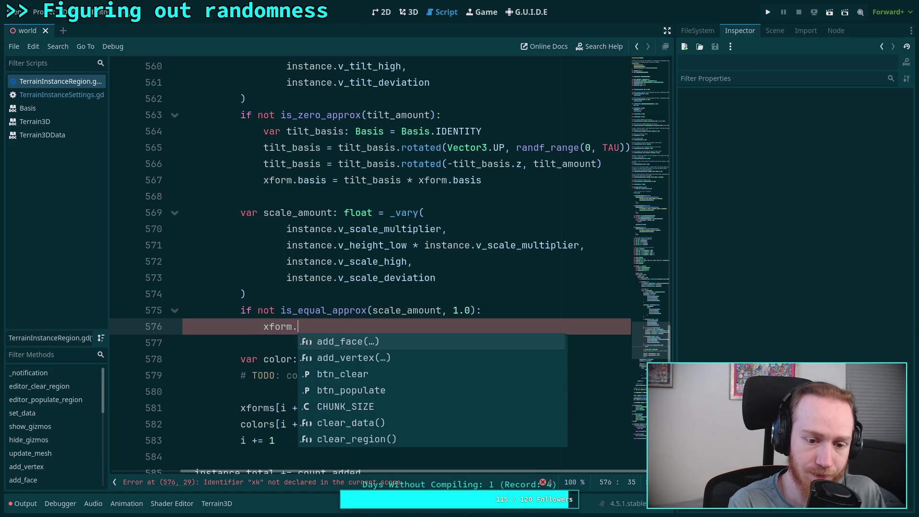
key("Return")
type("*")
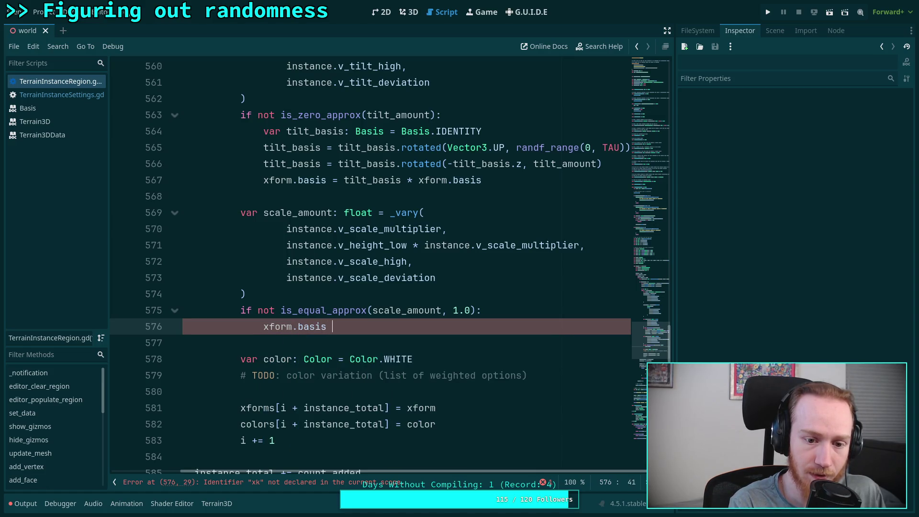
key("BackSpace")
type("= ")
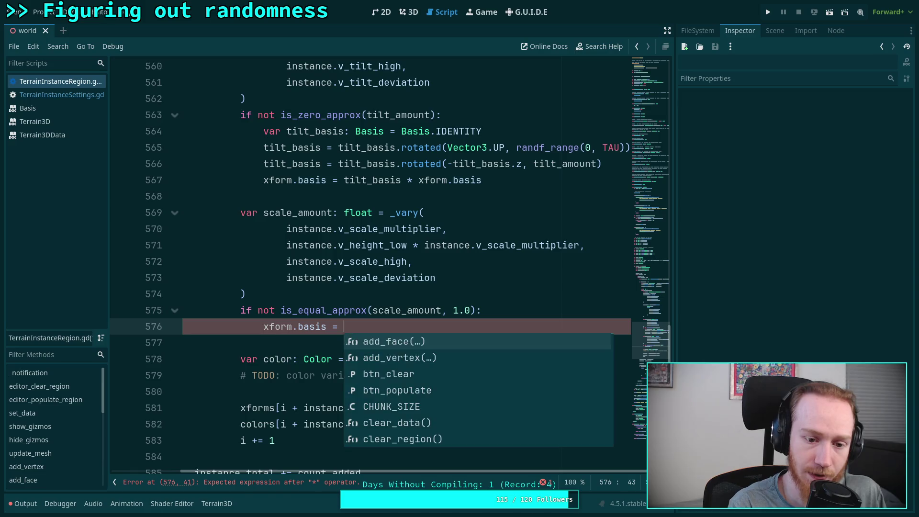
type("xform.base")
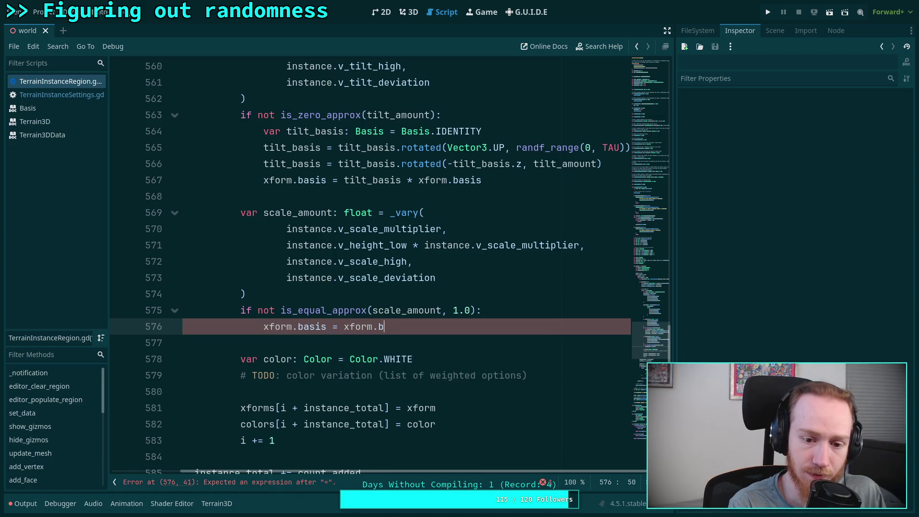
key("BackSpace")
type("is.sc")
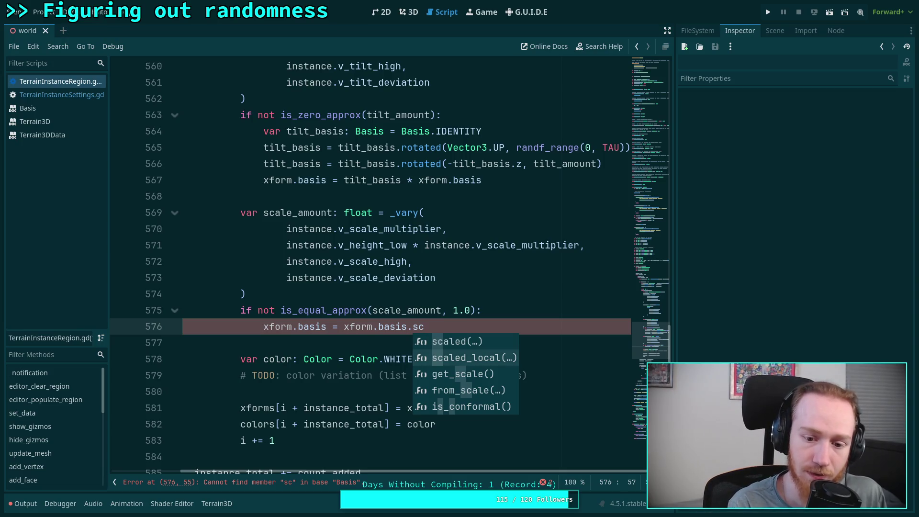
key("Return")
Pass Vector3(scale_amount, scale_amount, scale_amount) as the scaled_local argument.
type("Vector3(")
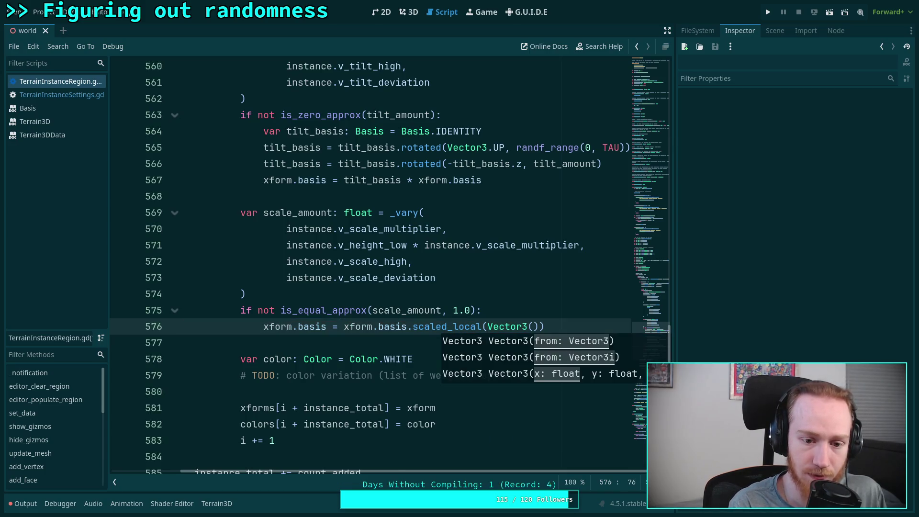
type("scale")
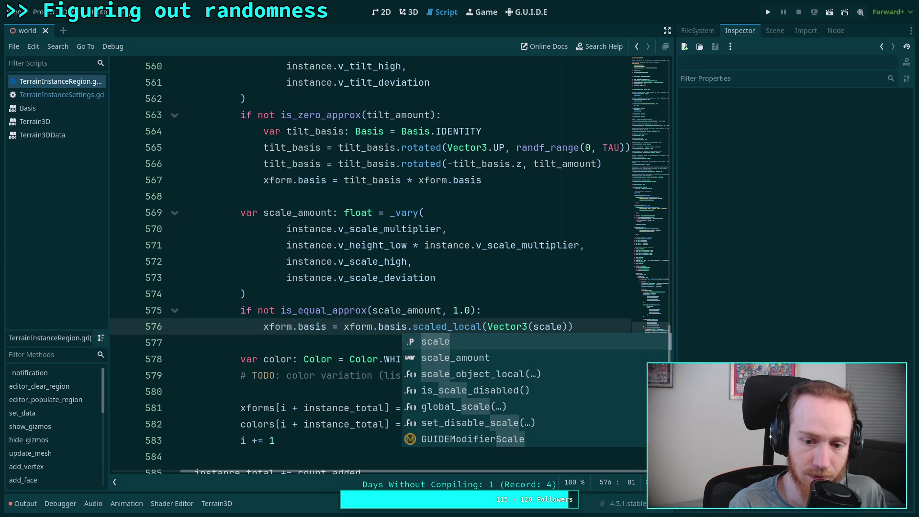
key("Down")
key("Return")
type(", scale_amount, sca")
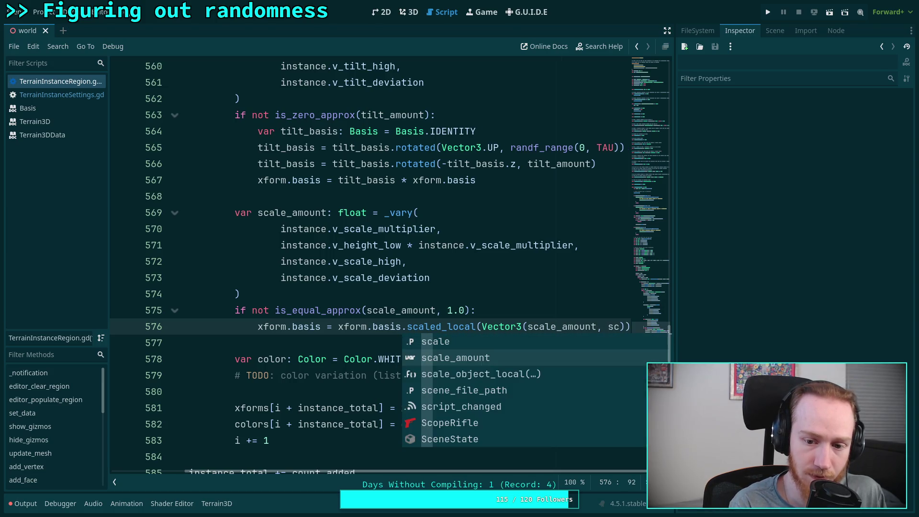
key("Return")
type(", sca")
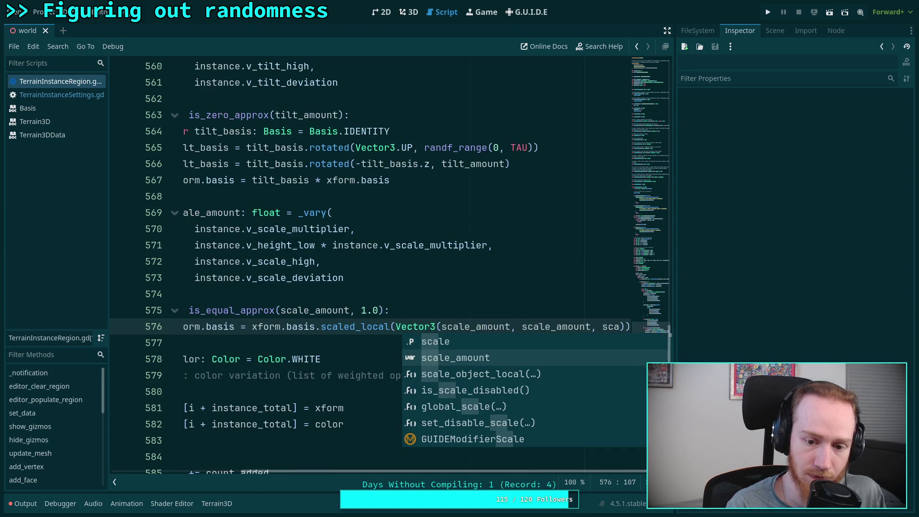
key("Return")
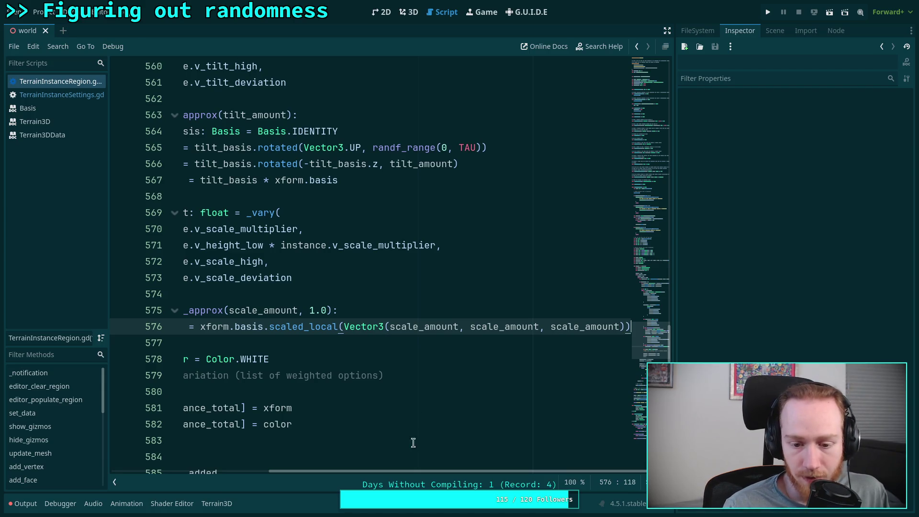
Remove the stray xform.sc line, save the script, and return to the 3D view.
key("Home")
left_click(529, 311)
key("Return")
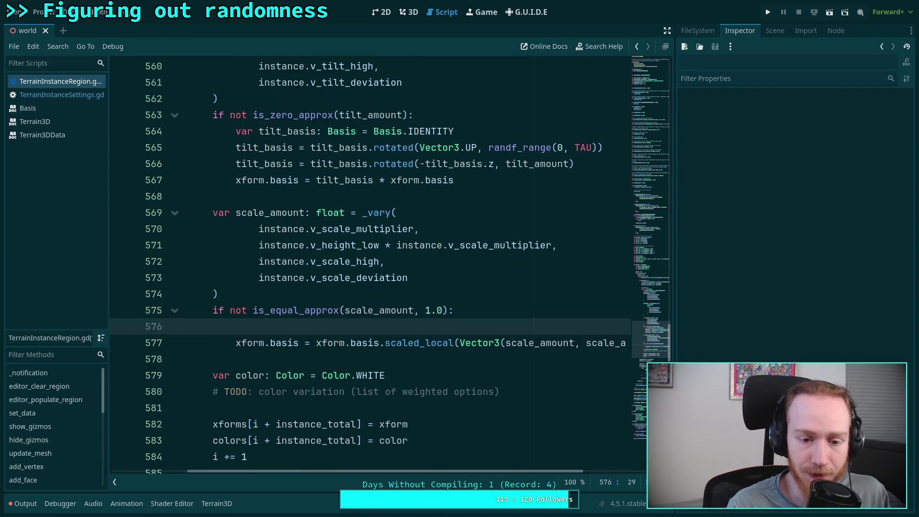
type("xform")
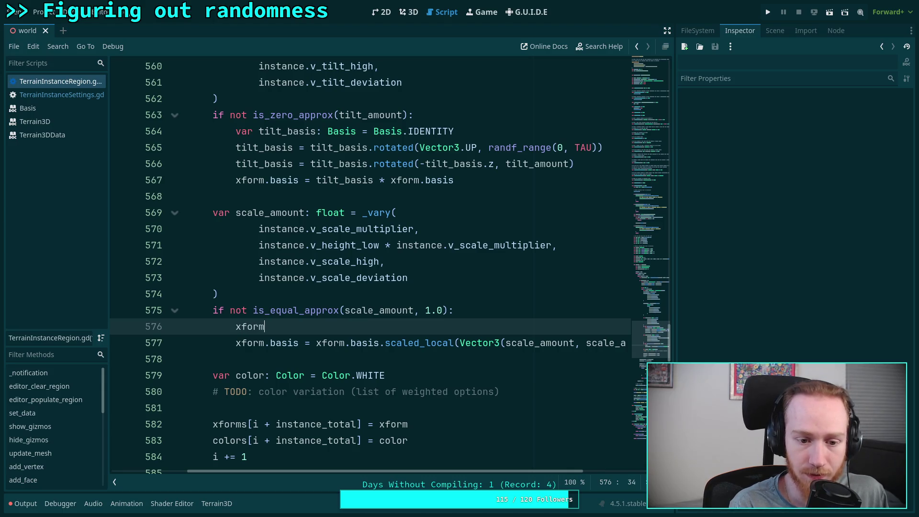
type(".sc")
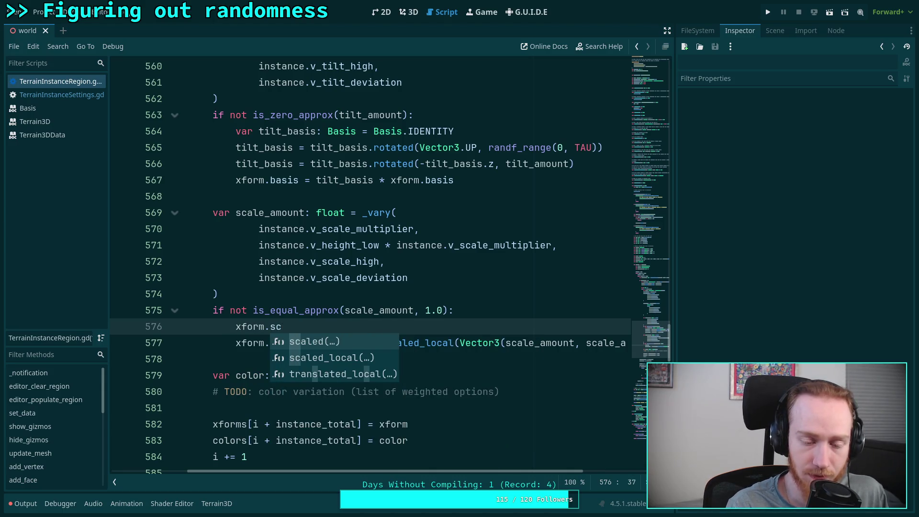
left_click_drag(525, 329, 544, 314)
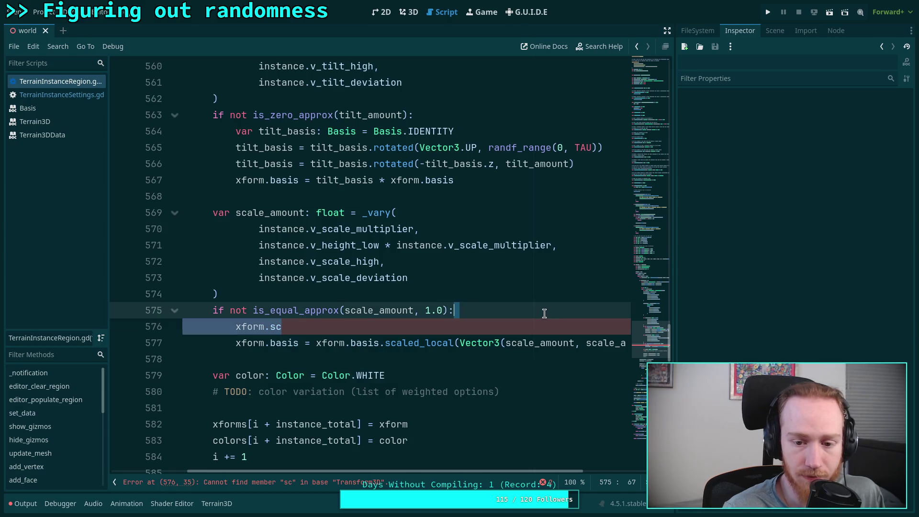
key("BackSpace")
key("ctrl+s")
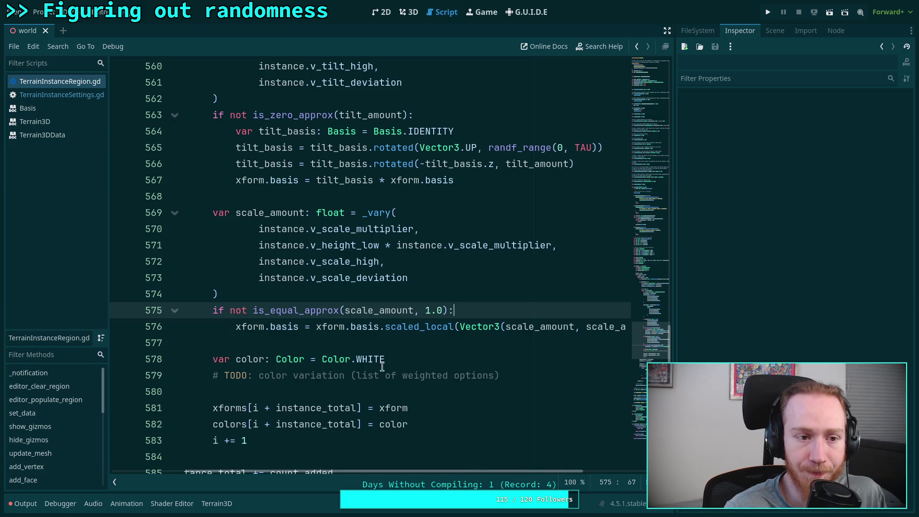
left_click(411, 13)
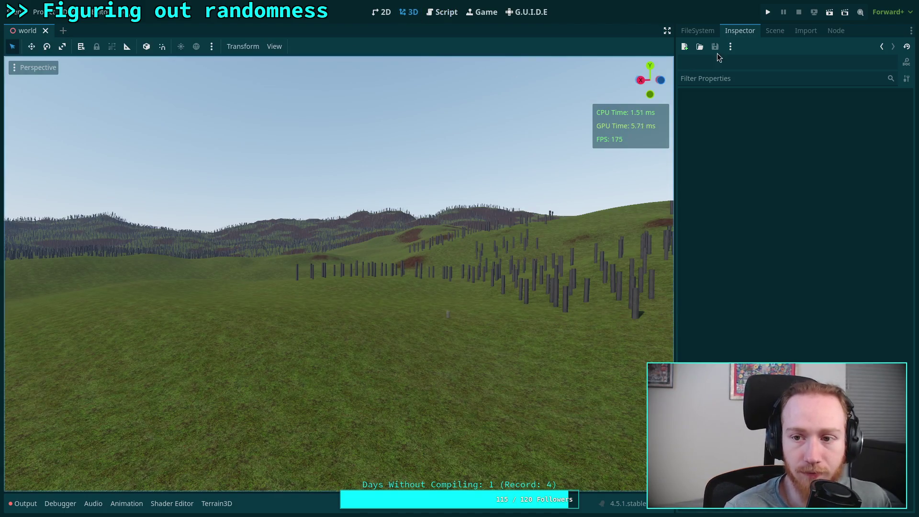
Clear the placed instances from TerrainInstanceRegion3.
left_click(775, 30)
left_click(787, 278)
left_click(769, 301)
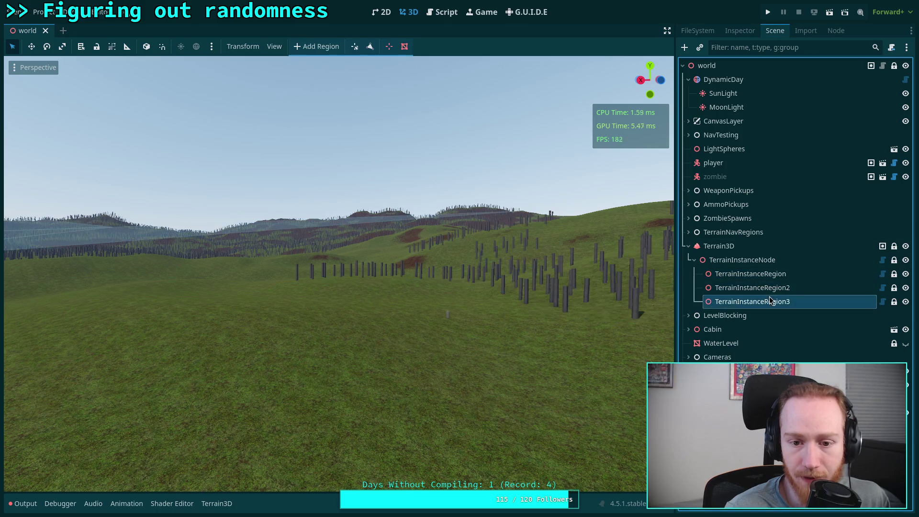
left_click(769, 288)
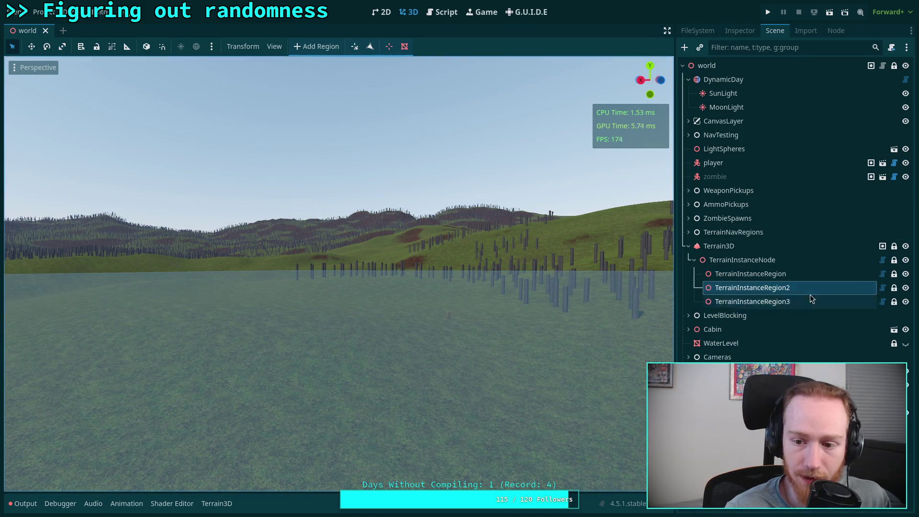
left_click(804, 301)
left_click(737, 29)
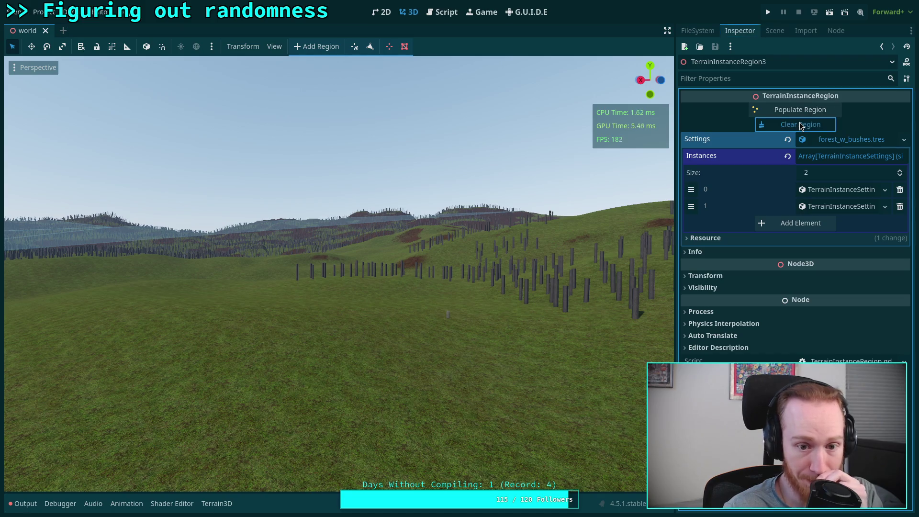
left_click(800, 125)
Select TerrainInstanceRegion and expand its first instance's Scale variation settings.
left_click(775, 30)
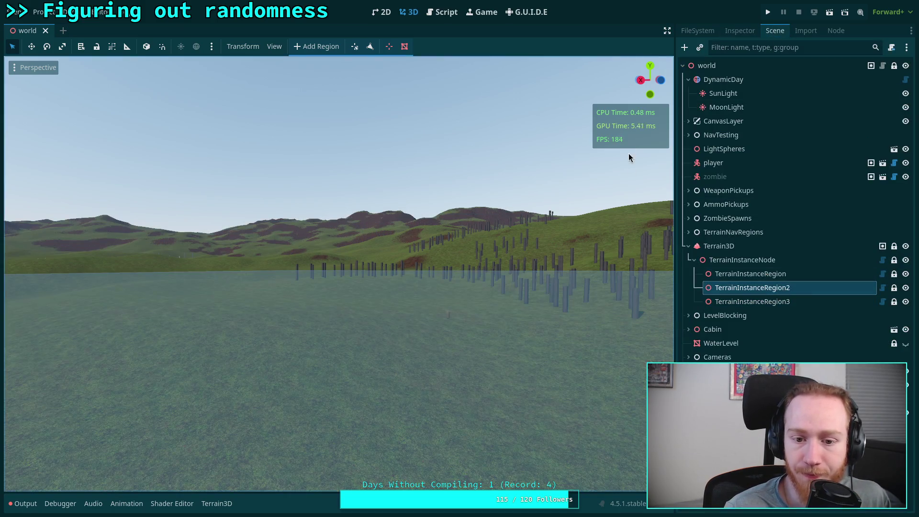
left_click(768, 273)
left_click(733, 31)
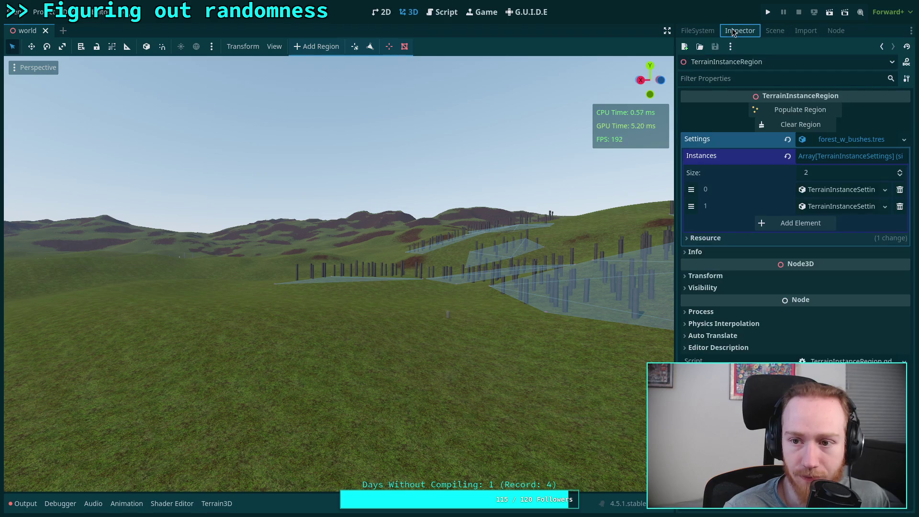
left_click(802, 197)
left_click(747, 332)
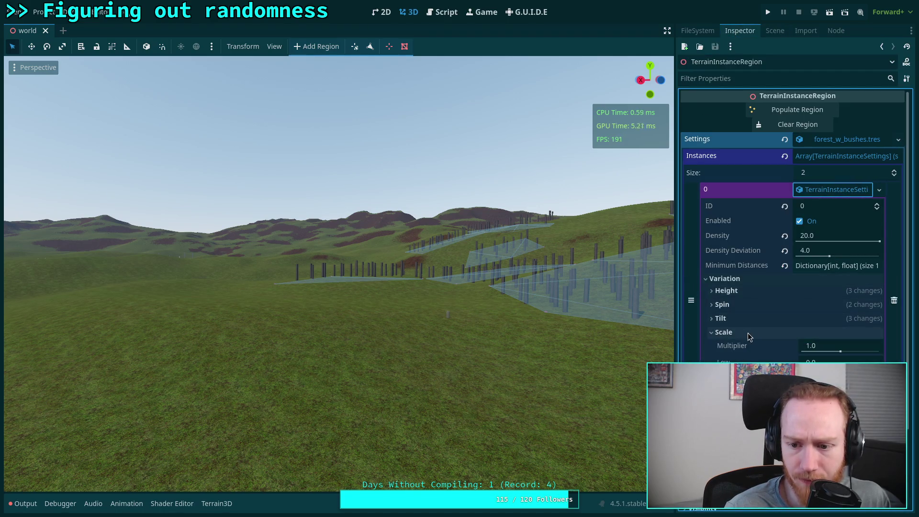
scroll(486, 321, "up", 3)
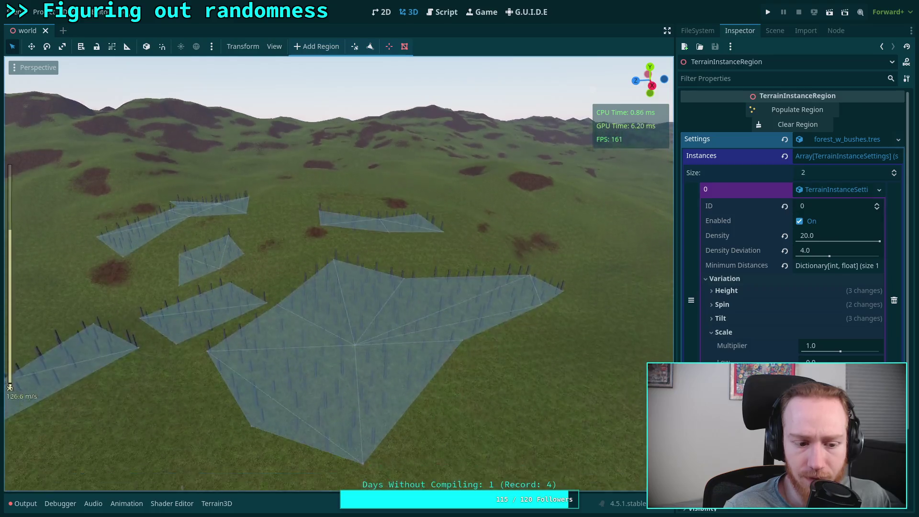
Clear and repopulate TerrainInstanceRegion, fly among the varied trunks, then return to the script.
left_click(805, 124)
left_click(809, 112)
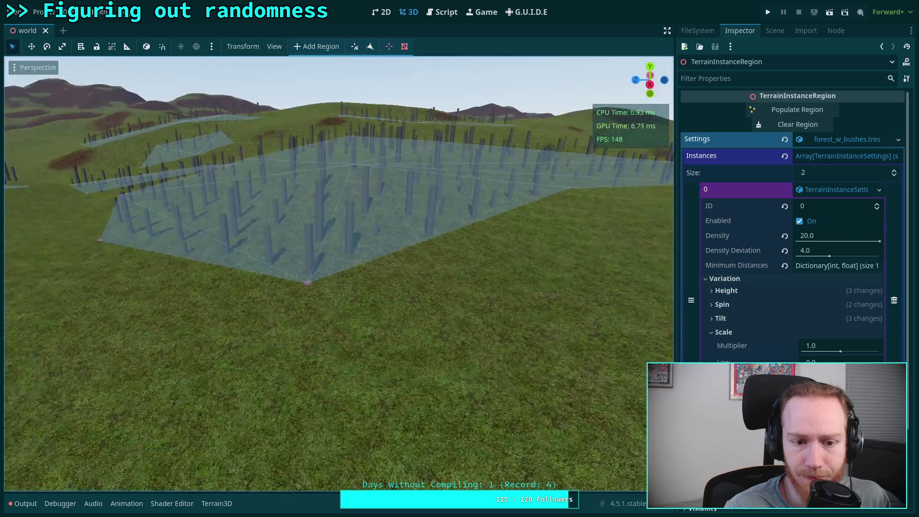
key("w")
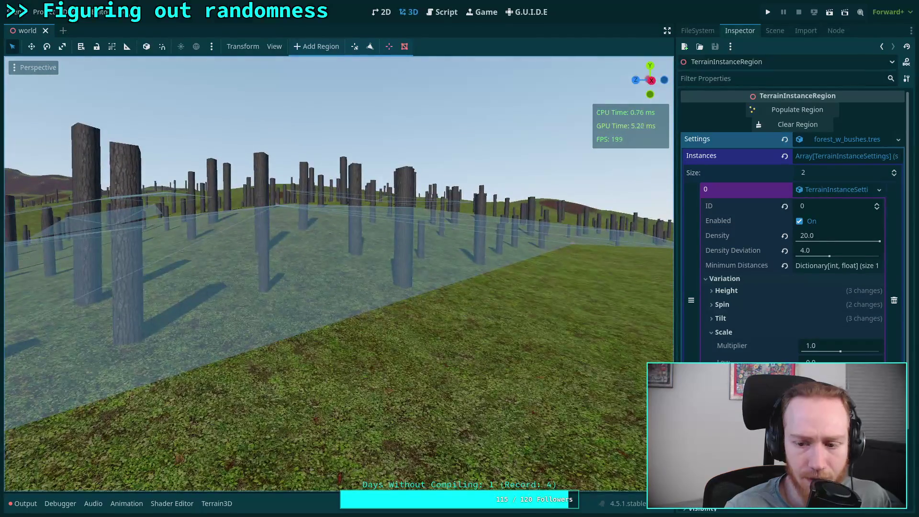
key("s")
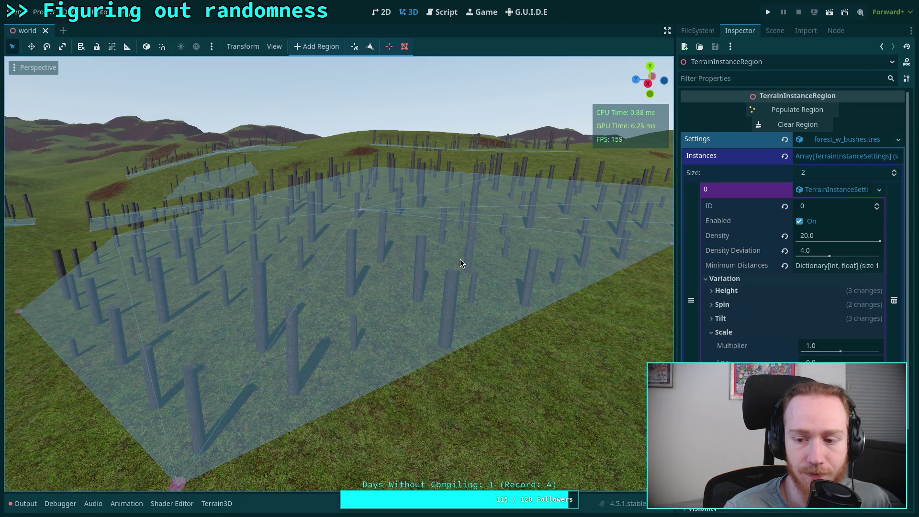
key("w")
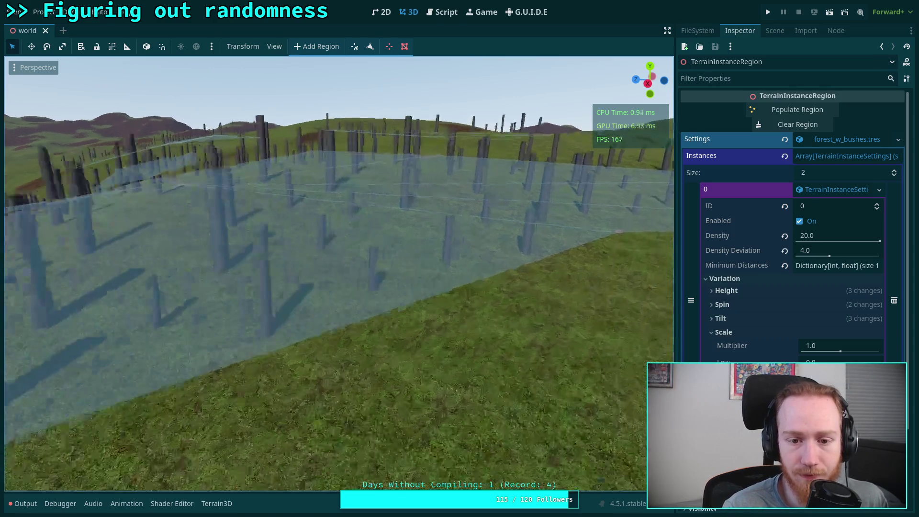
key("w")
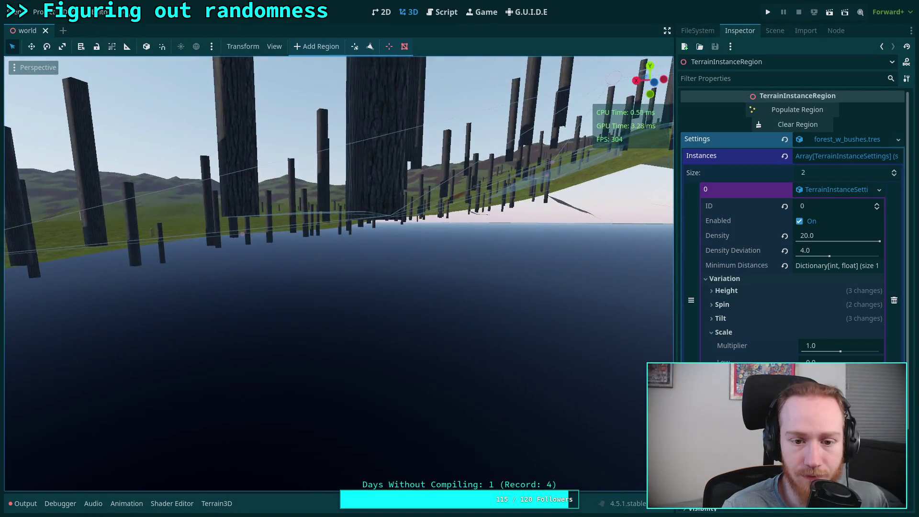
key("e")
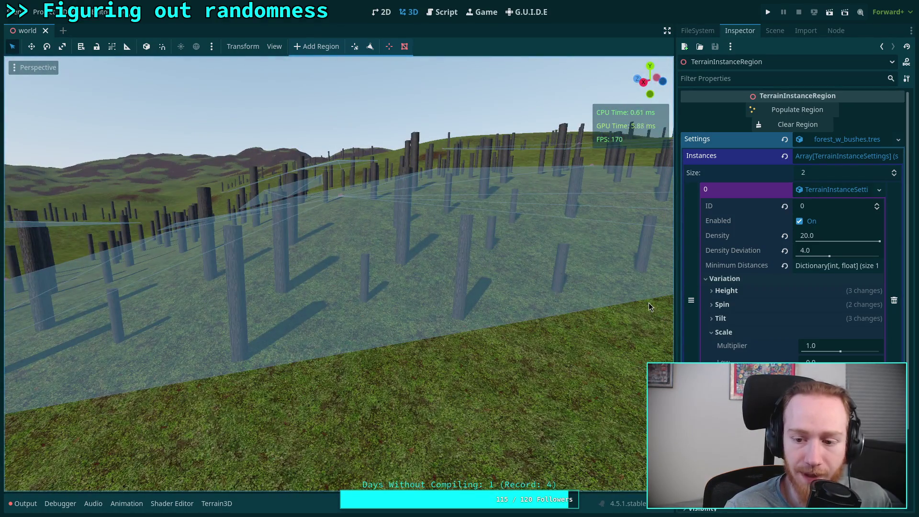
left_click(442, 12)
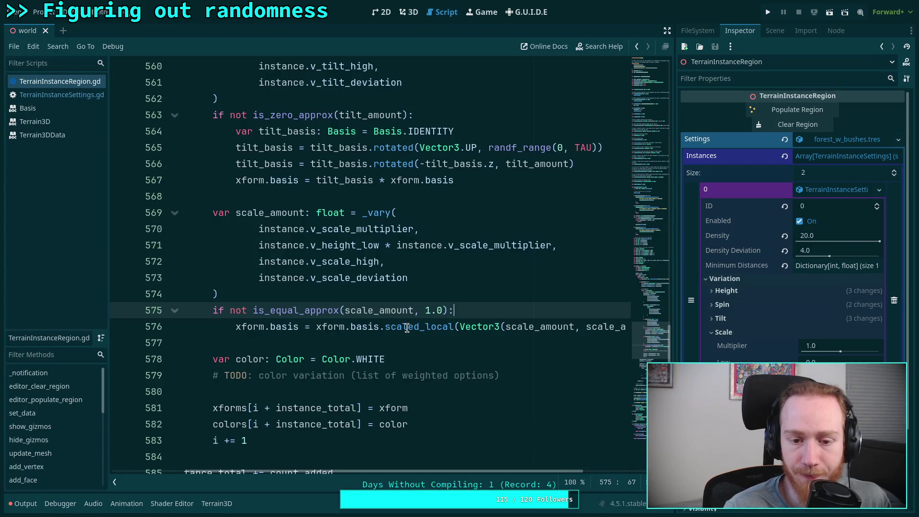
Inspect v_scale_high, v_scale_multiplier and v_height_low, then open the Settings resource options.
double_click(360, 261)
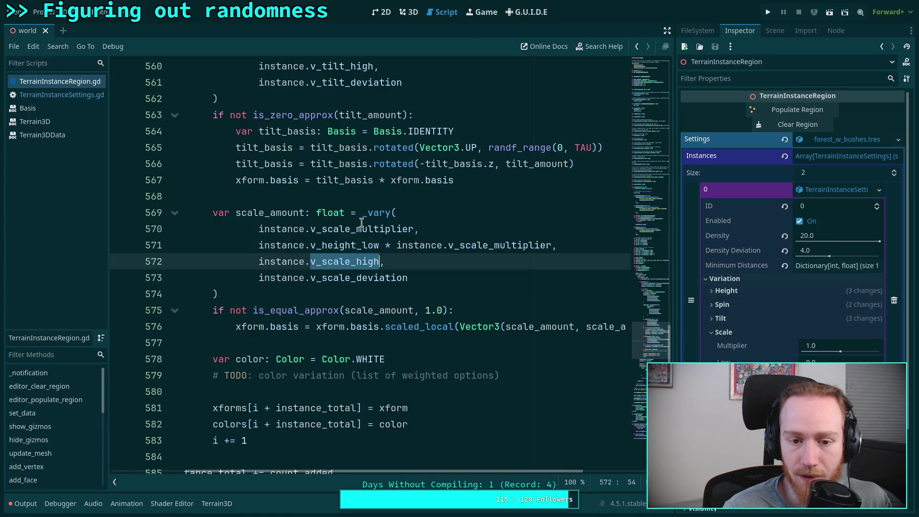
double_click(367, 229)
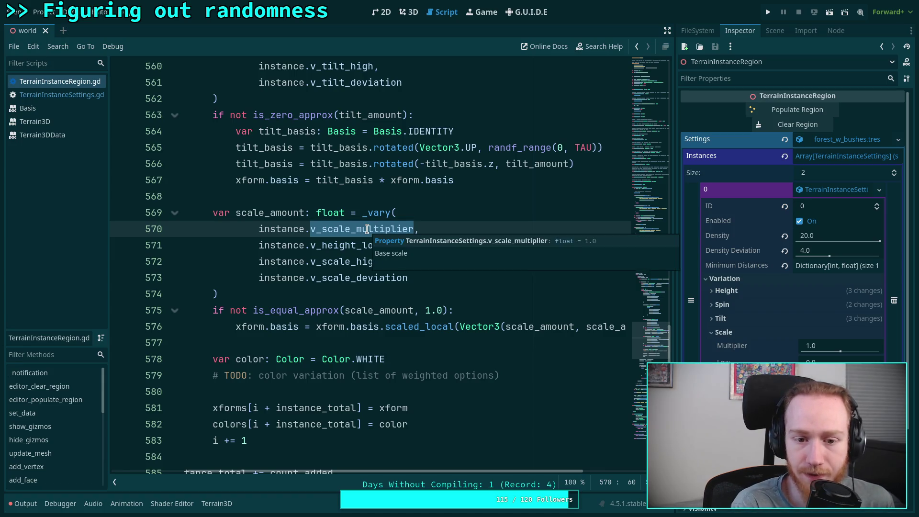
double_click(355, 245)
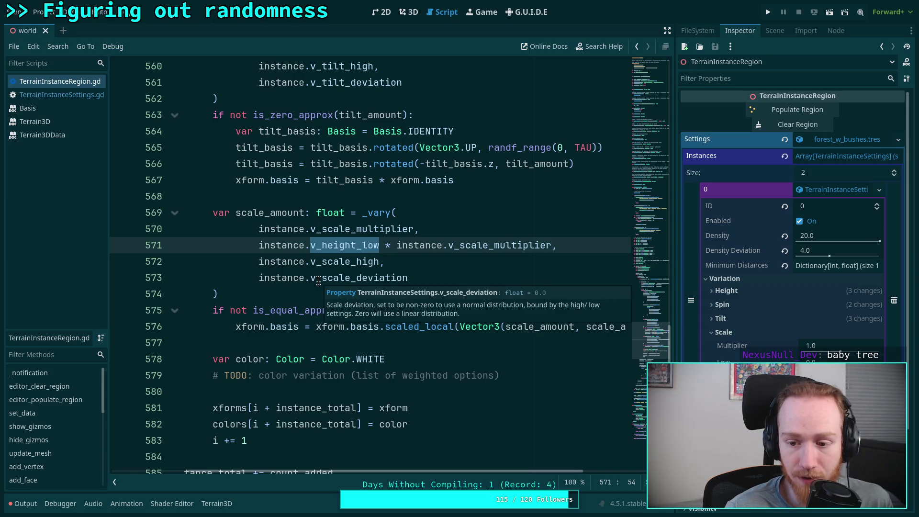
left_click(339, 261)
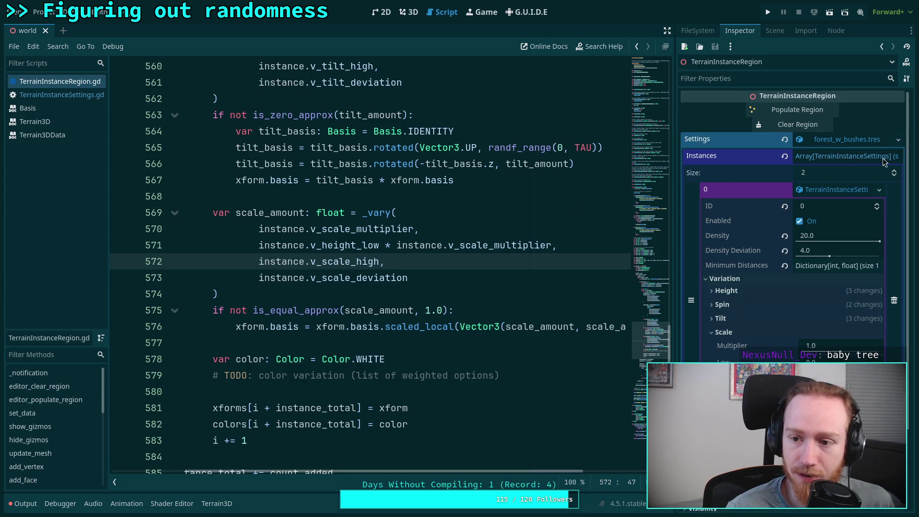
left_click(898, 139)
left_click(828, 254)
Clear and repopulate the region, then fly the camera over the new trunks.
left_click(409, 12)
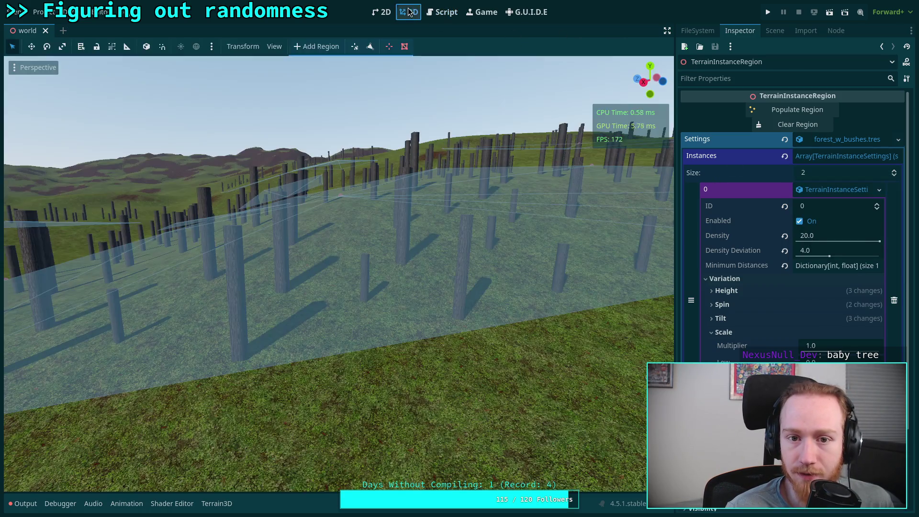
left_click(807, 125)
left_click(804, 111)
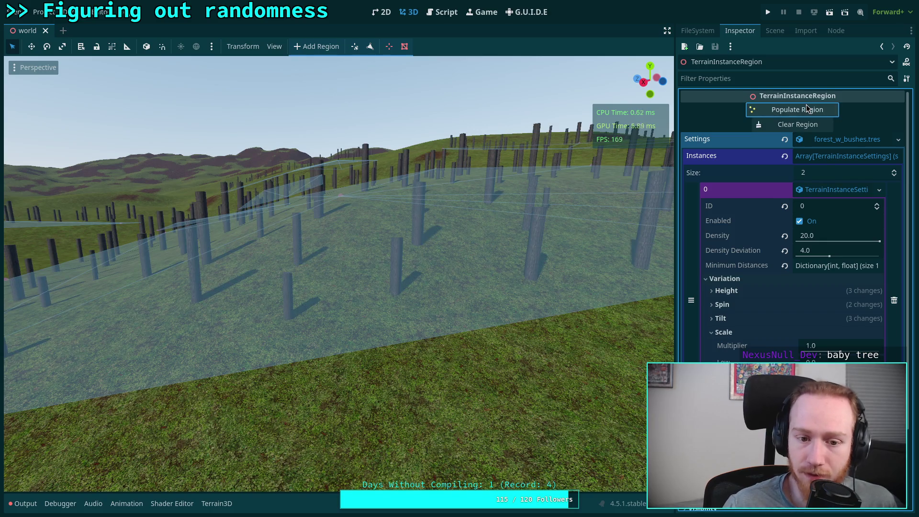
key("w")
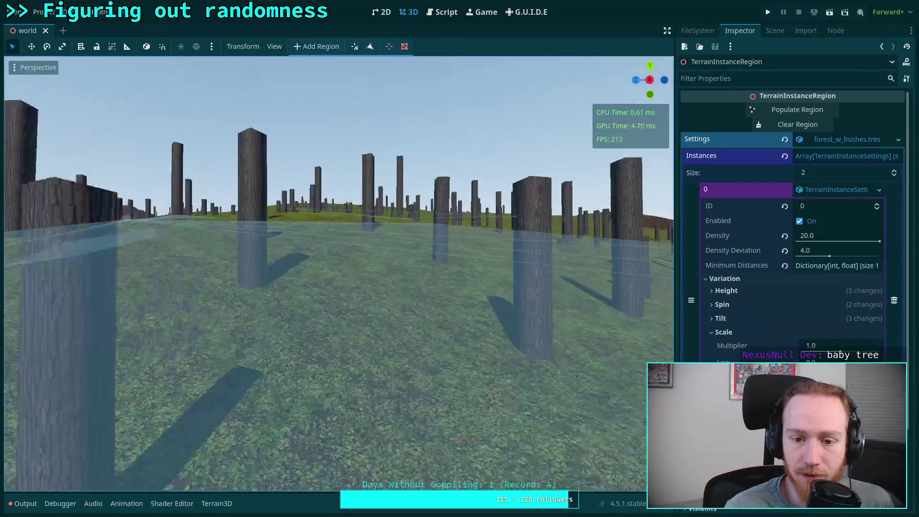
key("w")
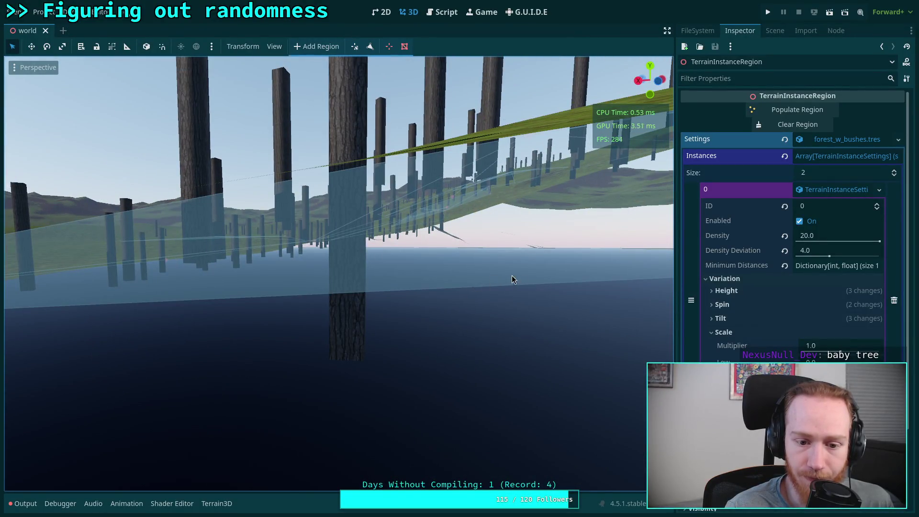
Expand the Height variation settings, inspect trunks from above and below, then return to the script.
left_click(802, 290)
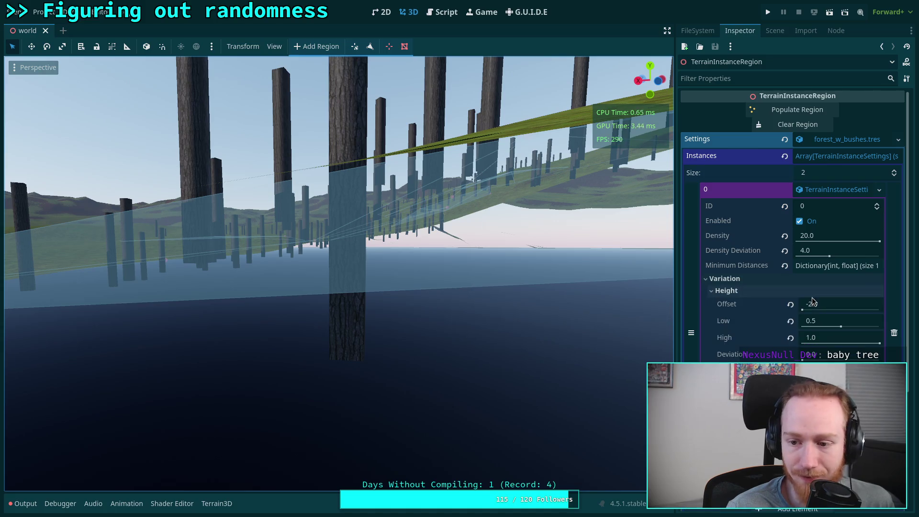
key("w")
key("w")
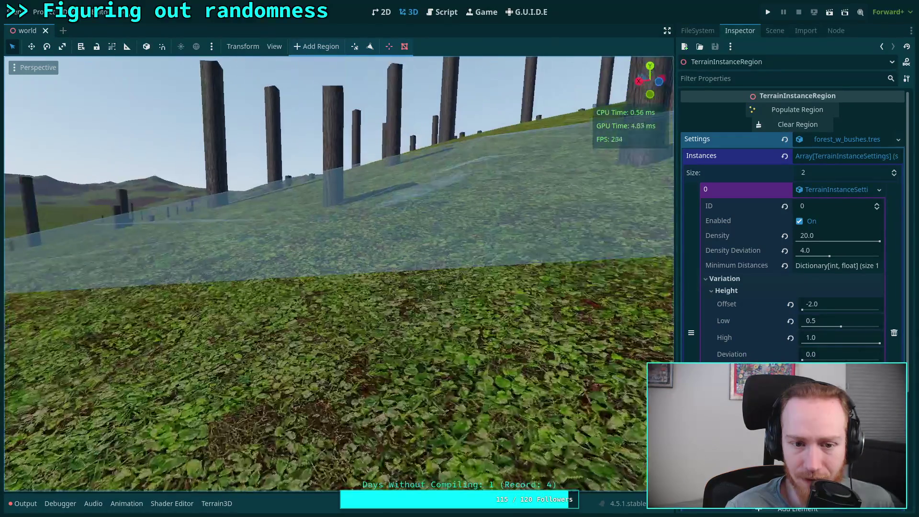
key("s")
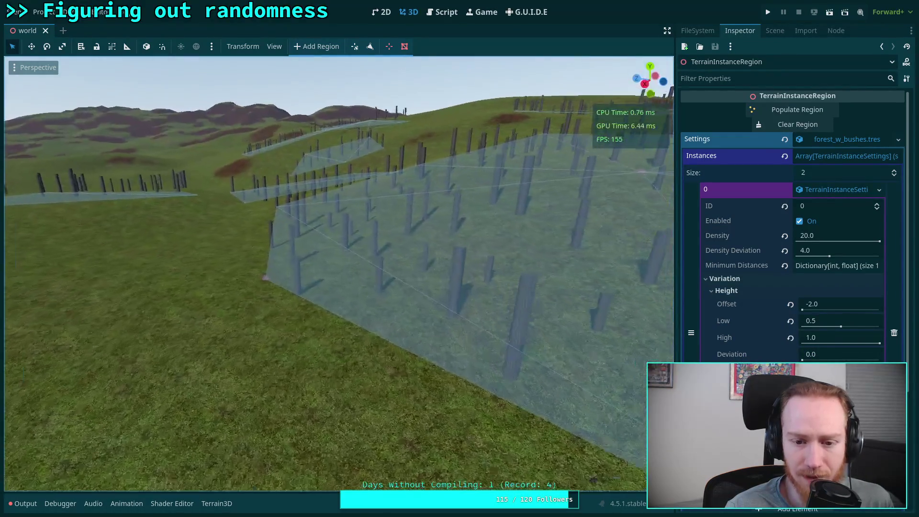
key("w")
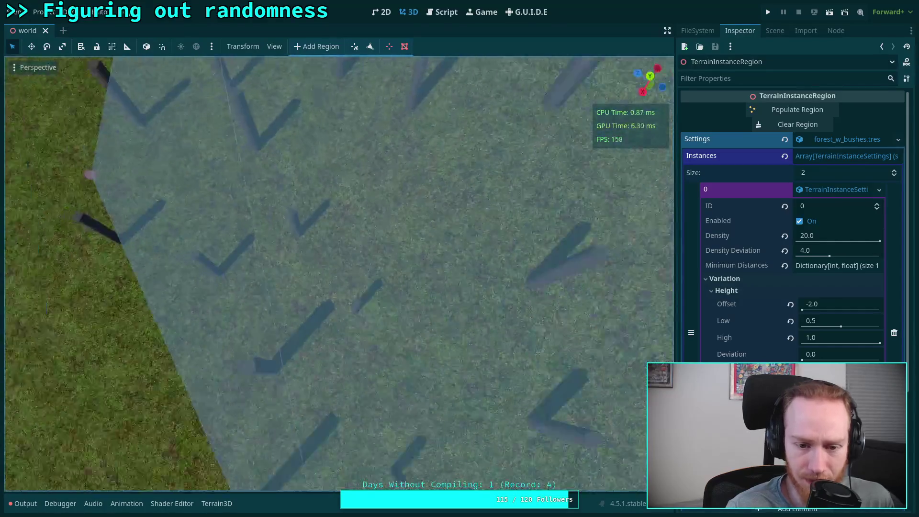
key("w")
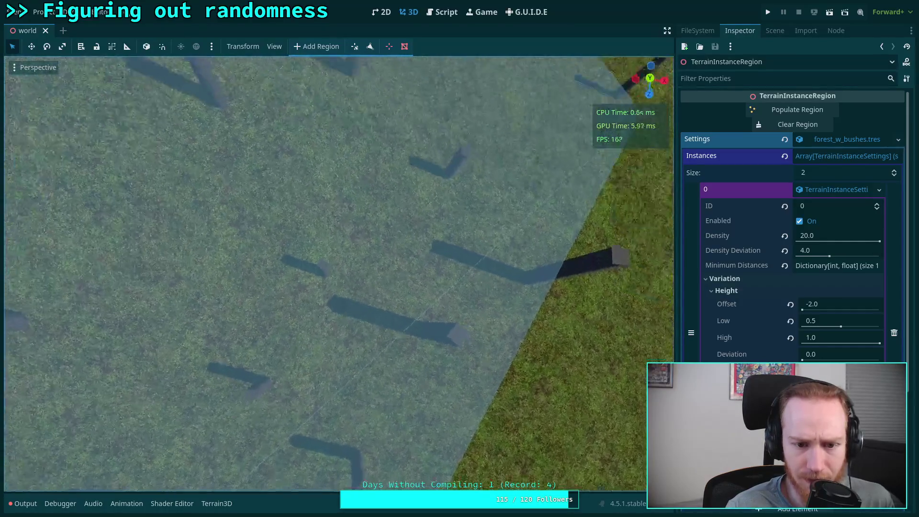
key("w")
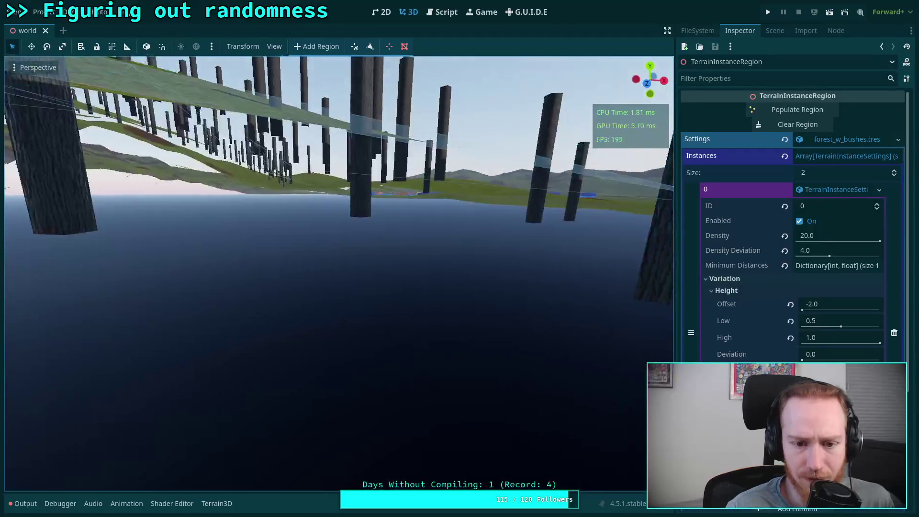
key("w")
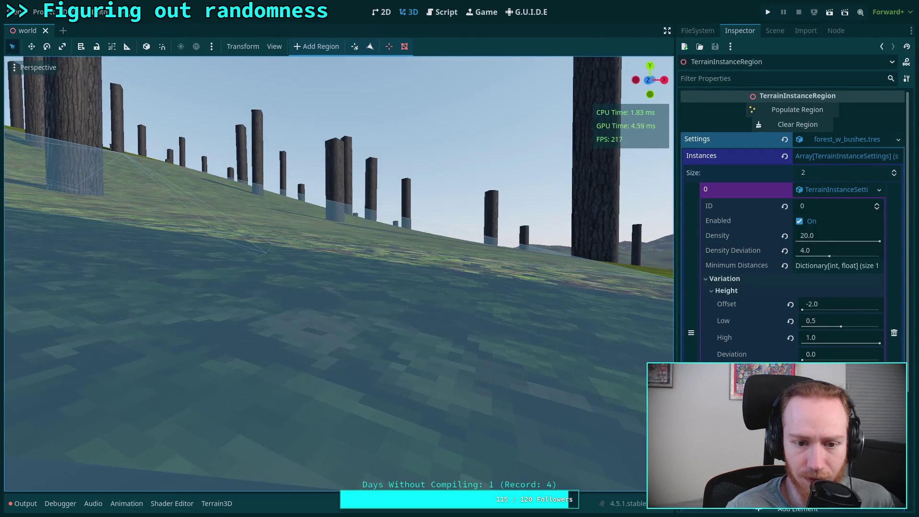
key("e")
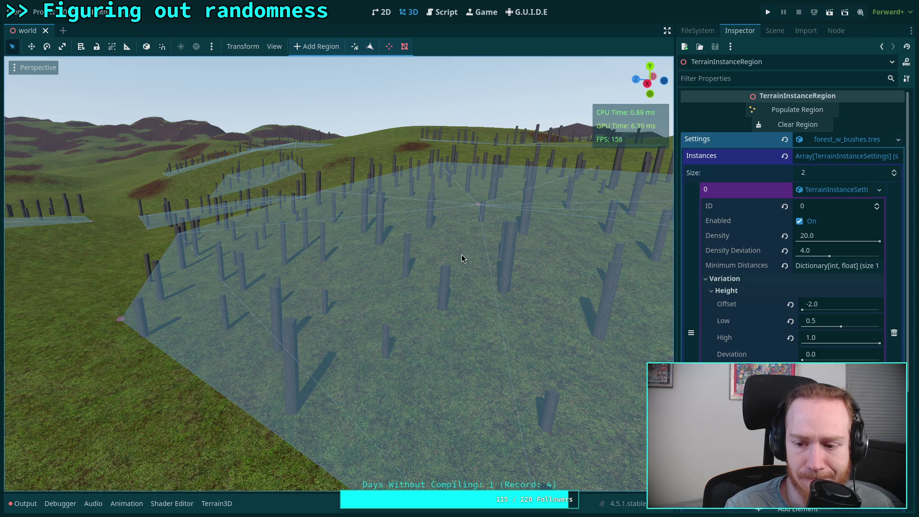
left_click(447, 12)
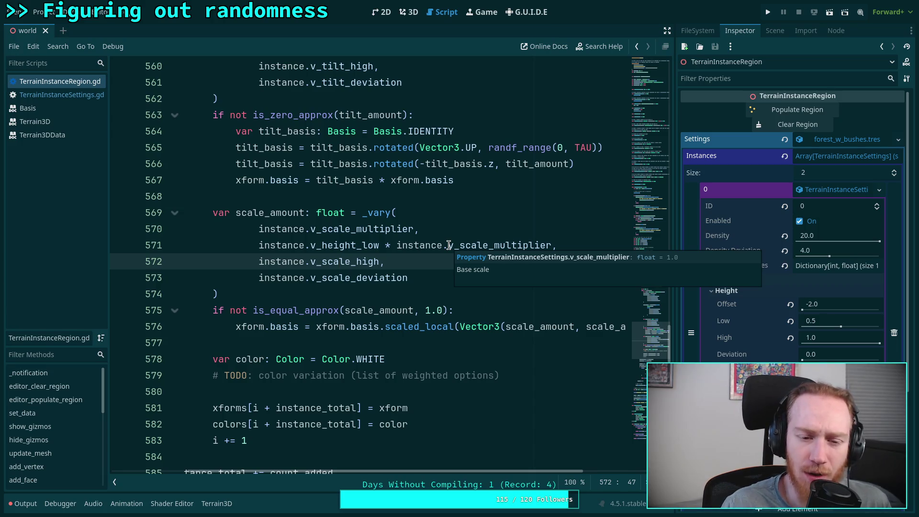
Delete both '.basis' occurrences on line 576 so the whole xform is scaled.
double_click(295, 327)
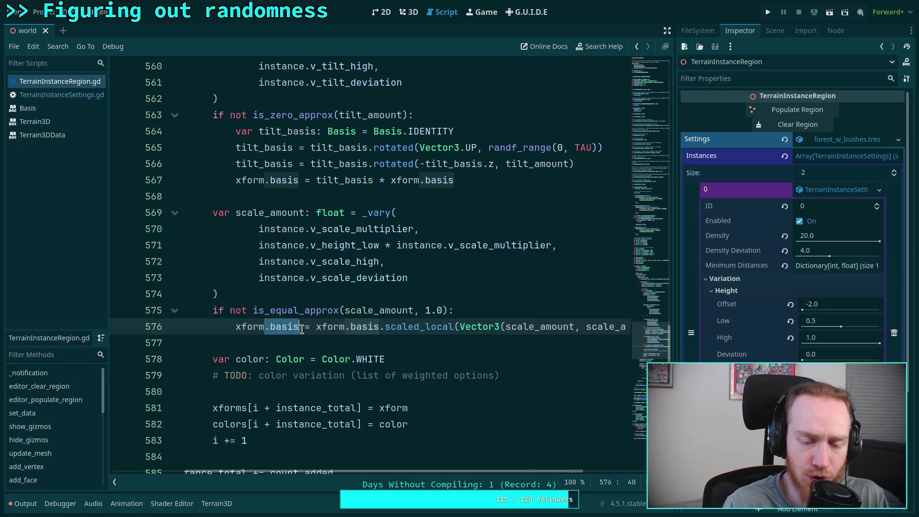
key("BackSpace")
double_click(333, 327)
key("BackSpace")
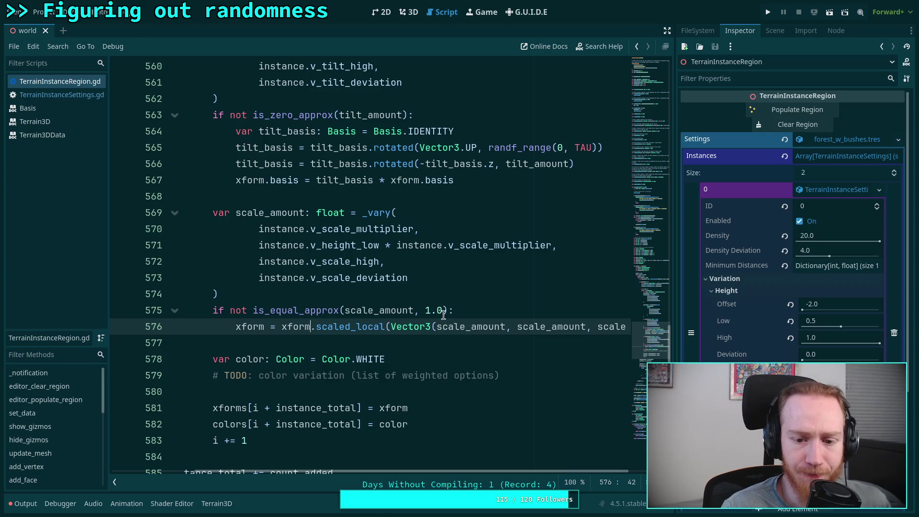
Clear and repopulate the region in 3D, then orbit over the regenerated trunks.
left_click(408, 12)
left_click(786, 124)
left_click(776, 110)
mouse_move(478, 247)
left_mouse_down()
mouse_move(498, 249)
mouse_move(478, 247)
left_mouse_up()
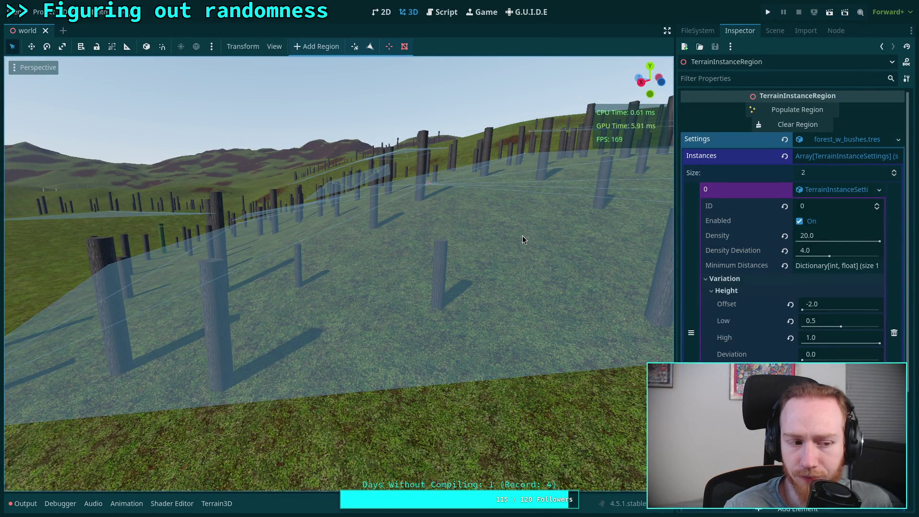
Read the scaled_local documentation, check the trees in 3D, and return to the script.
left_click(440, 12)
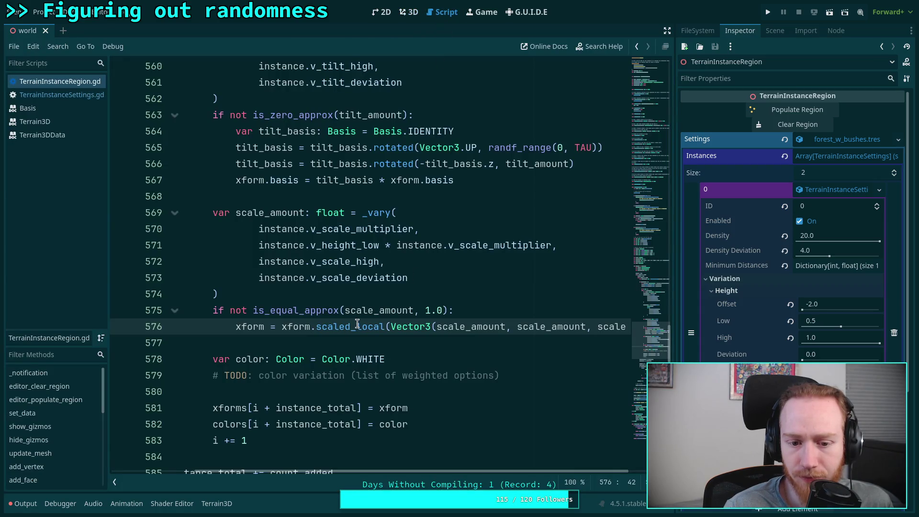
mouse_move(357, 324)
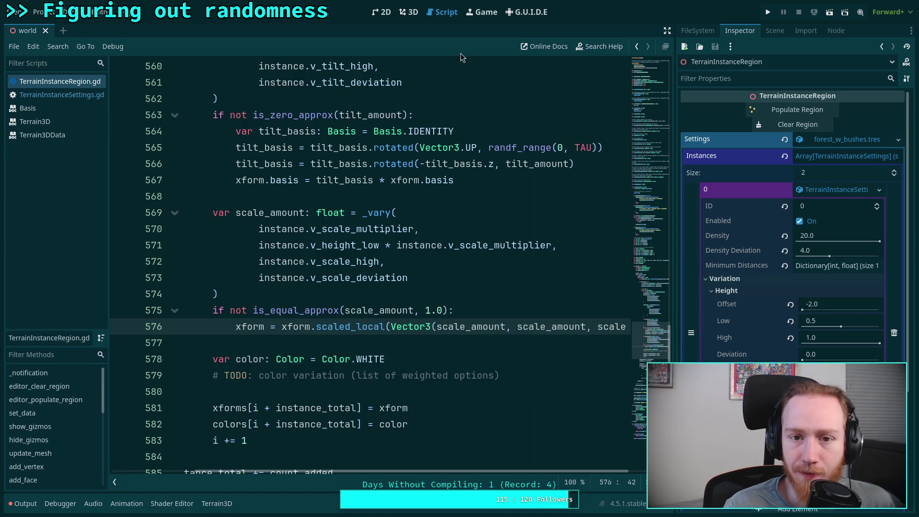
left_click(408, 12)
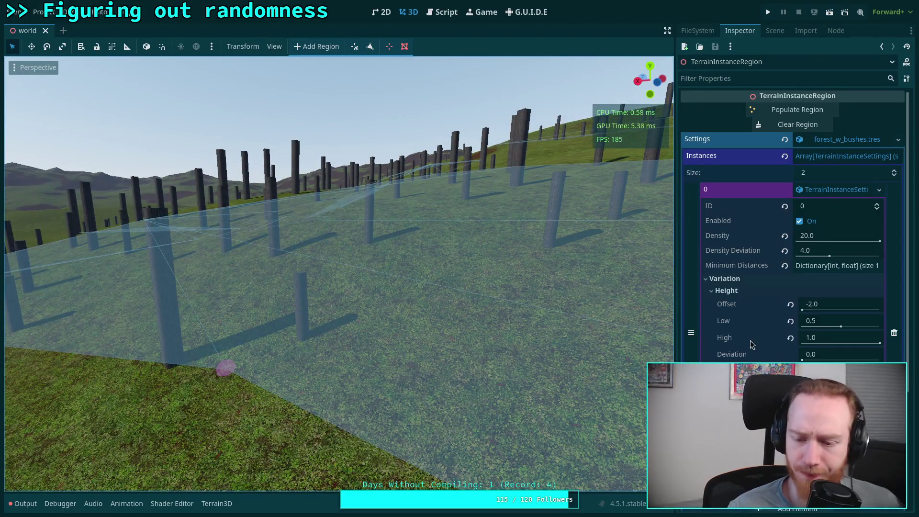
left_click(440, 12)
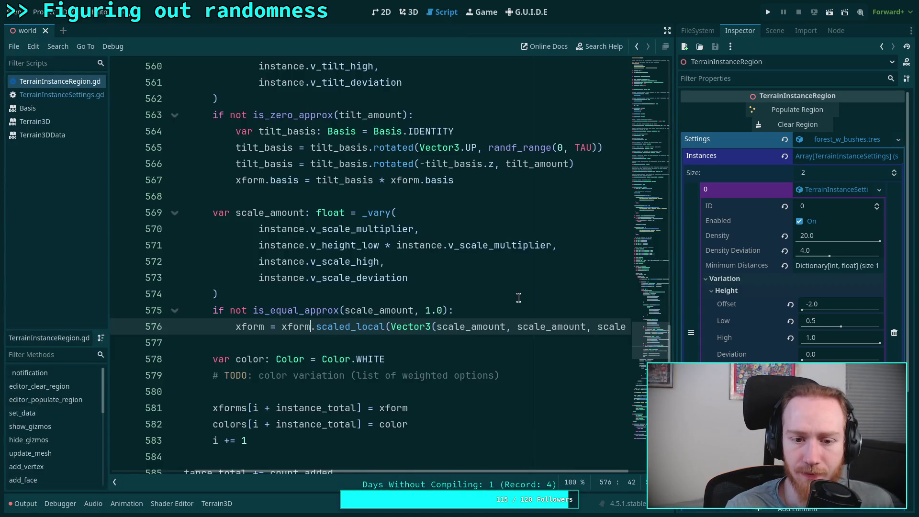
Read the documentation tooltips for the scale properties.
scroll(459, 292, "up", 1)
mouse_move(364, 277)
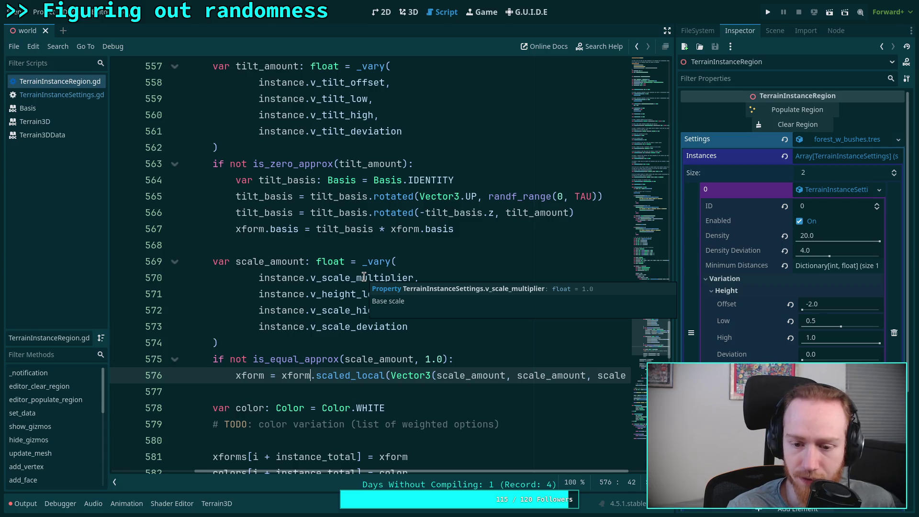
mouse_move(346, 294)
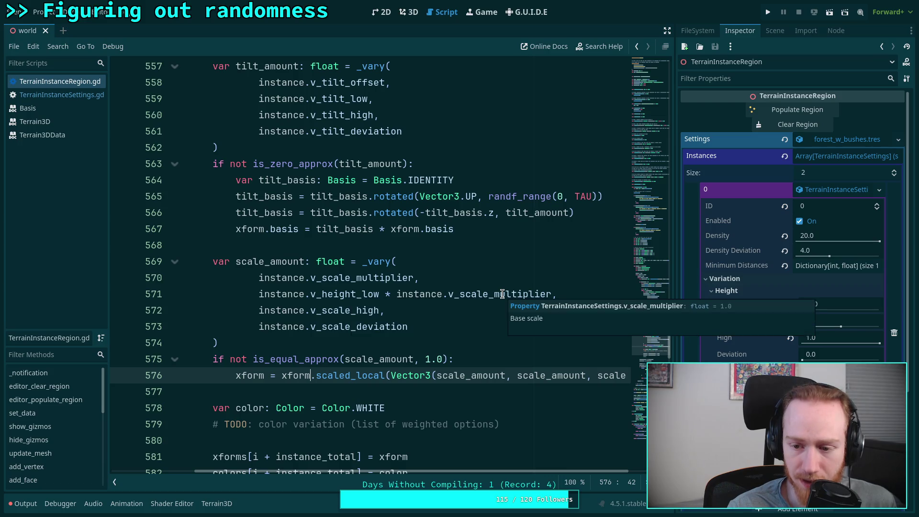
mouse_move(332, 315)
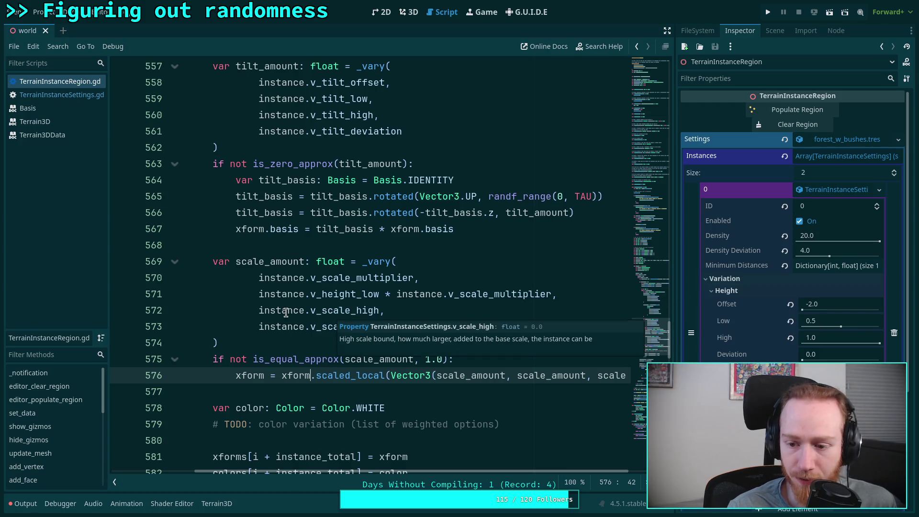
Scroll to func _vary and highlight the is_zero_approx and base occurrences.
scroll(292, 335, "down", 10)
scroll(352, 474, "left", 5)
scroll(290, 290, "down", 6)
scroll(234, 261, "down", 3)
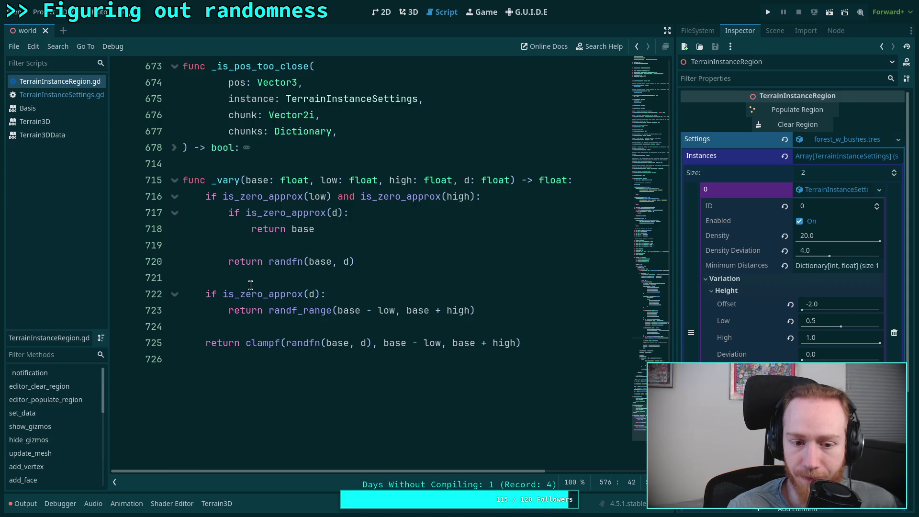
left_click(287, 295)
left_click(328, 306)
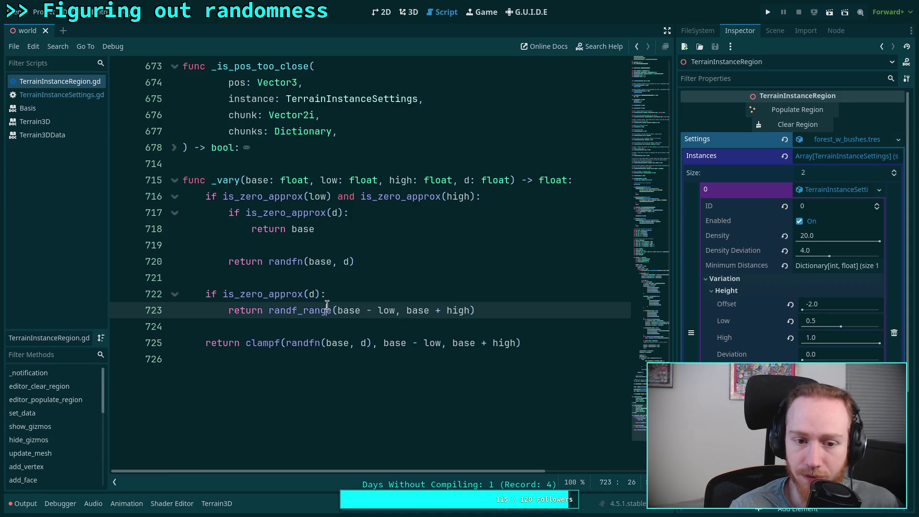
double_click(260, 201)
double_click(404, 197)
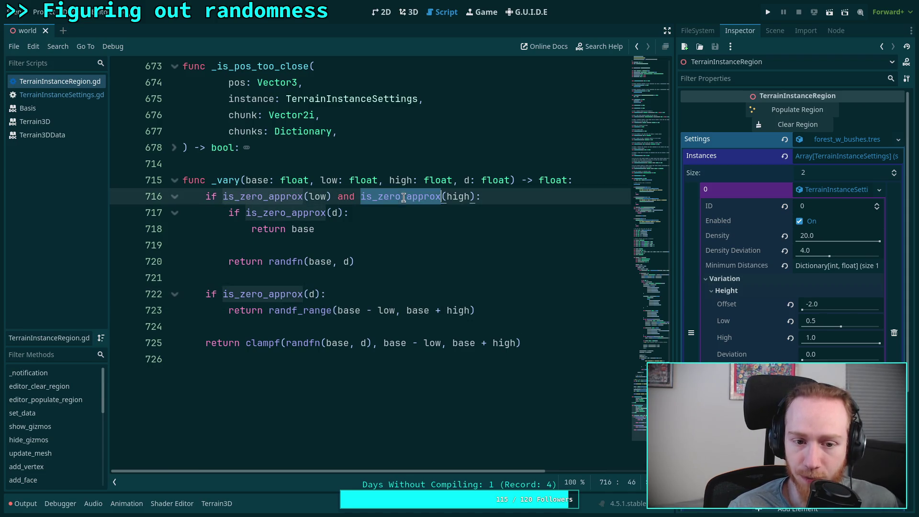
double_click(285, 214)
double_click(298, 231)
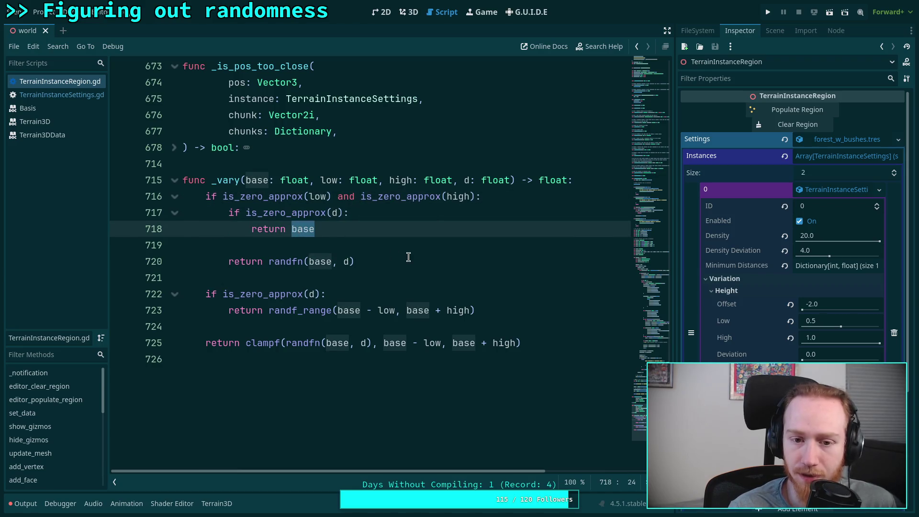
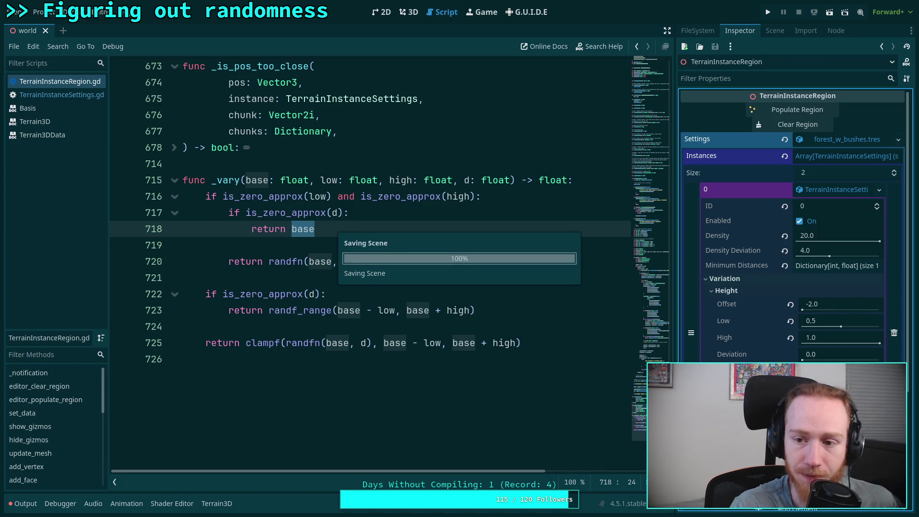
Check the Settings resource options for instance element 0, then dismiss them.
left_click(880, 190)
left_click(880, 191)
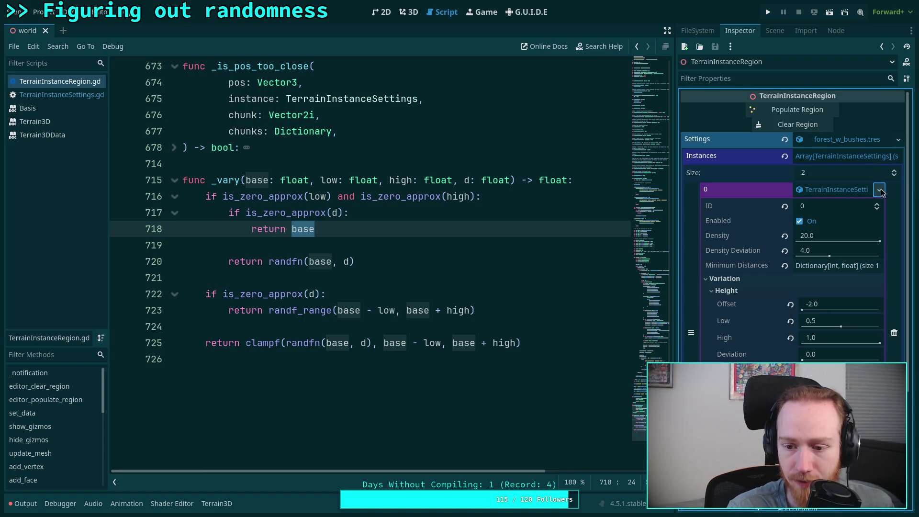
left_click(898, 140)
left_click(822, 257)
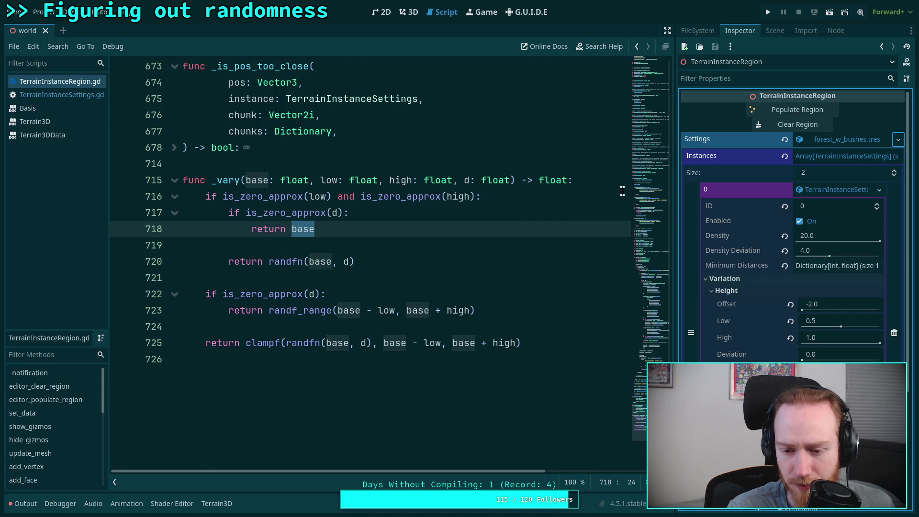
Change v_height_low to v_scale_low on line 571 and save the scene.
left_click(409, 12)
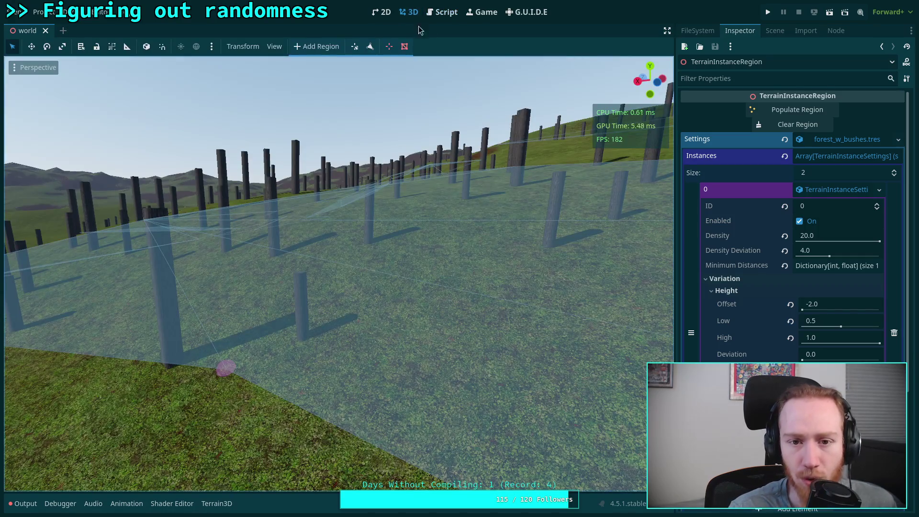
left_click(443, 12)
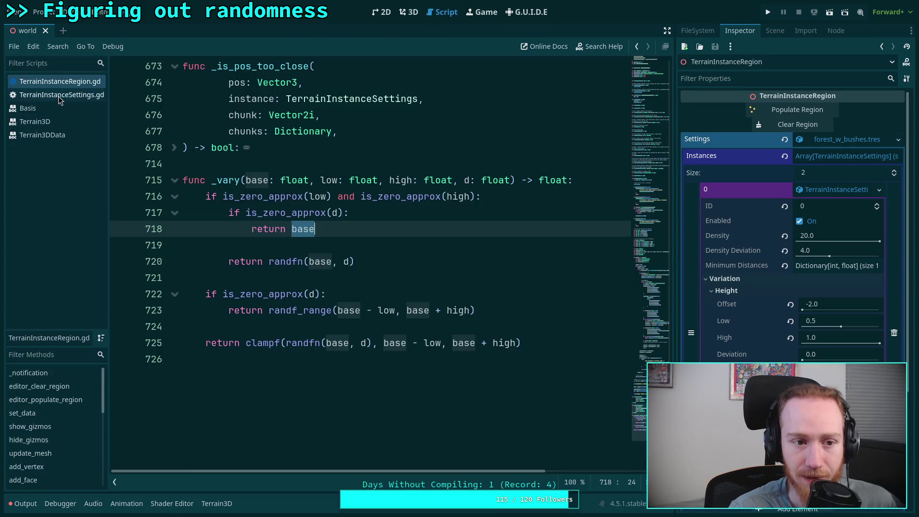
scroll(529, 294, "up", 20)
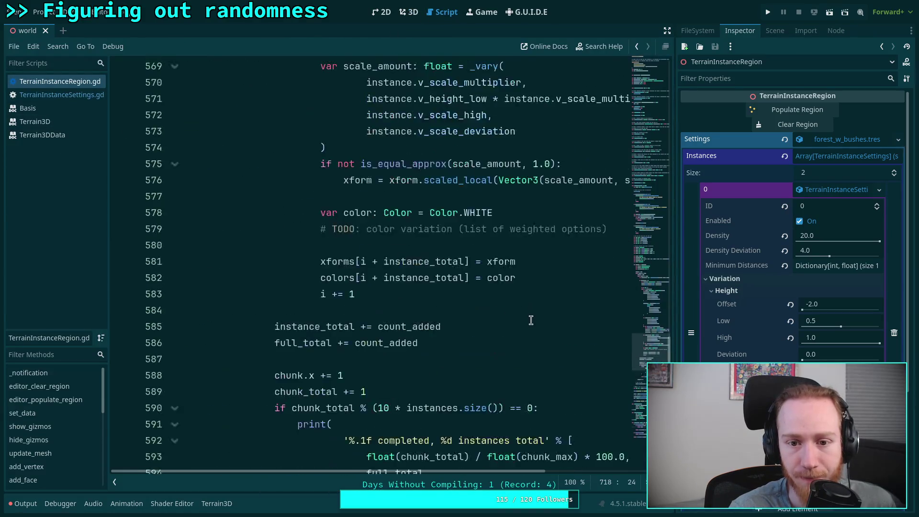
scroll(335, 359, "left", 3)
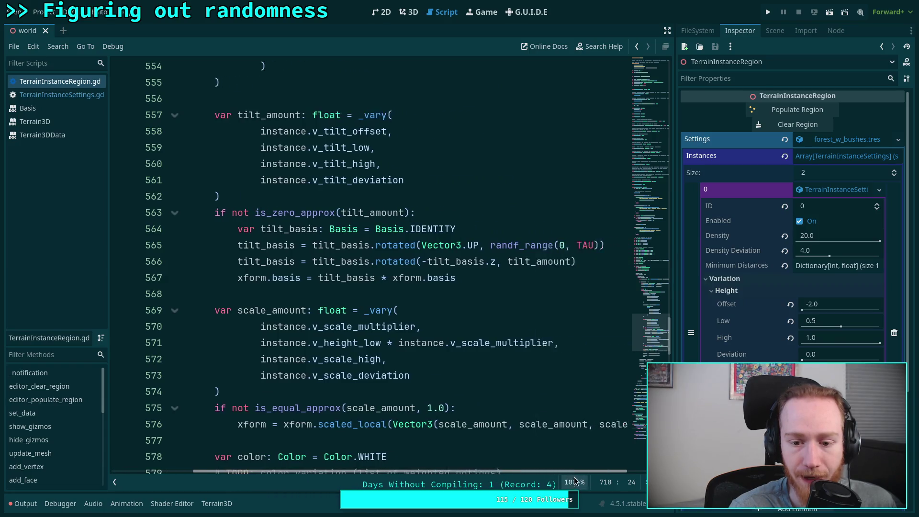
left_click(310, 343)
left_click_drag(310, 343, 341, 338)
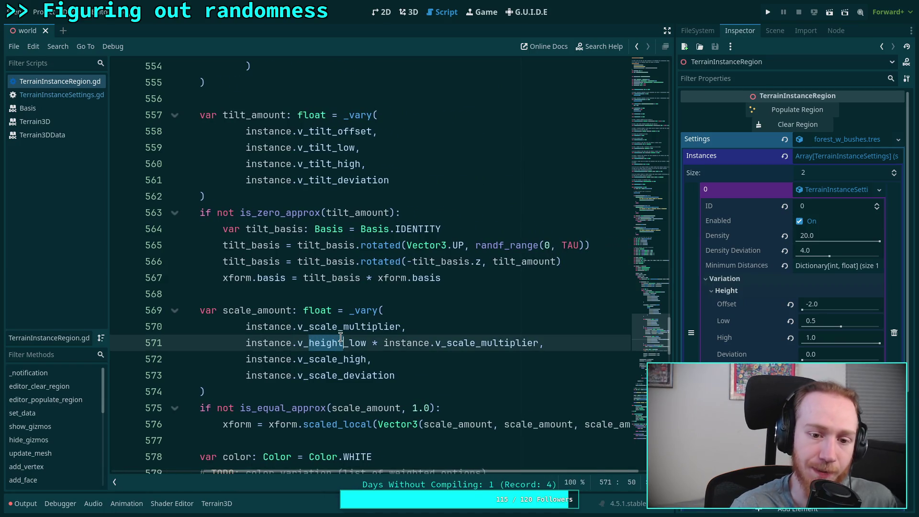
type("scale")
key("ctrl+s")
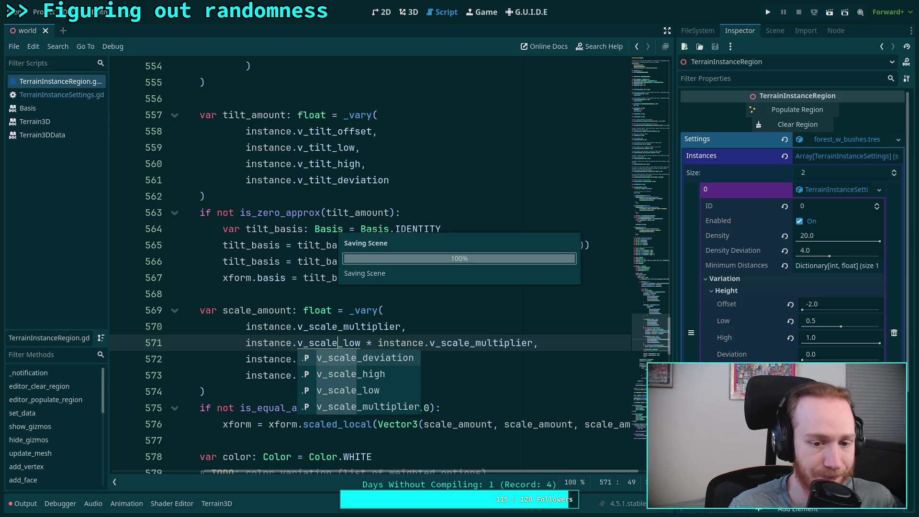
left_click(332, 310)
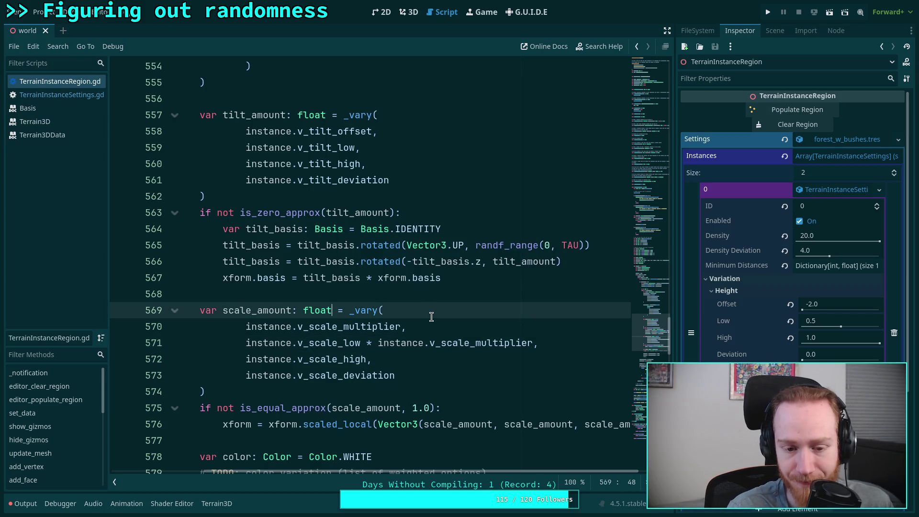
left_click(409, 12)
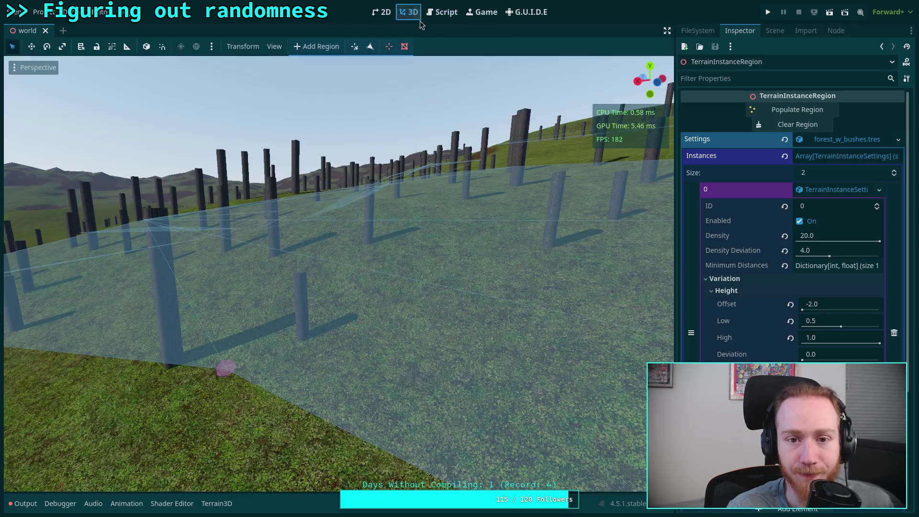
Populate the region, show and clear the output log, then fly among the trunks.
left_click(798, 109)
key("s")
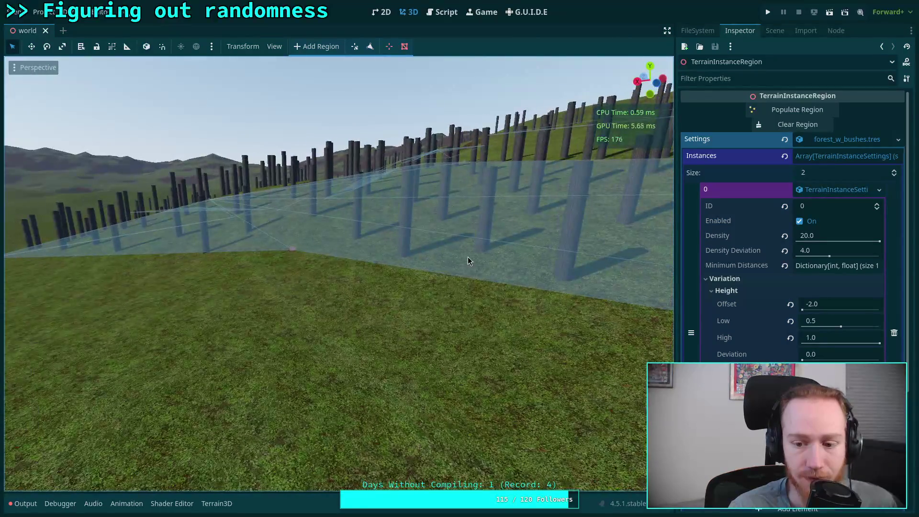
left_click(24, 504)
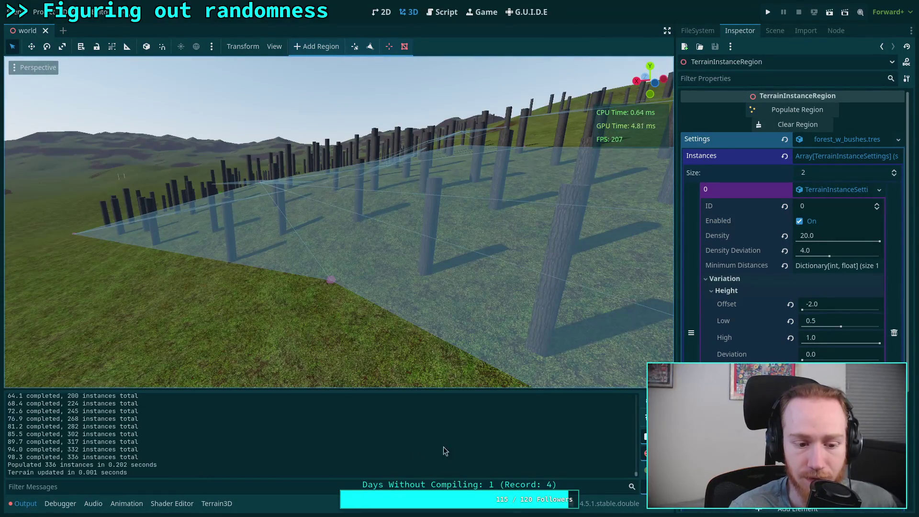
left_click(645, 400)
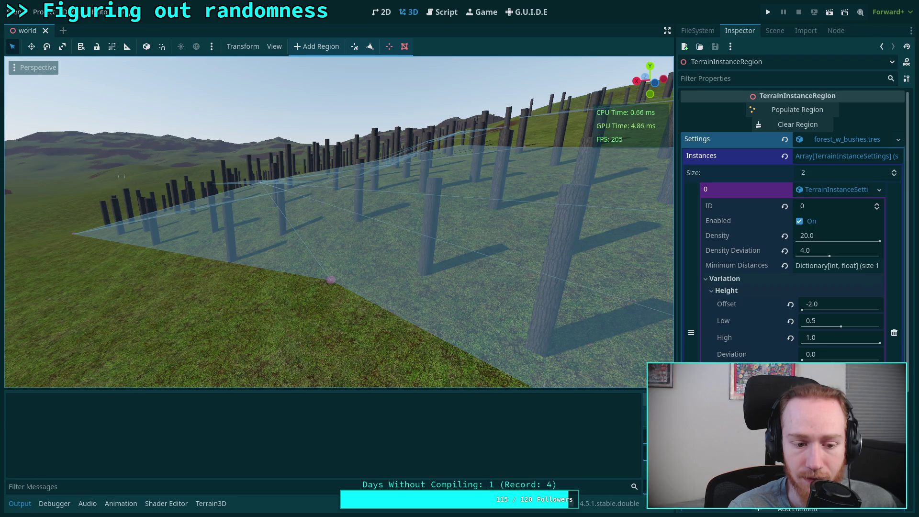
scroll(467, 265, "up", 3)
scroll(521, 379, "up", 5)
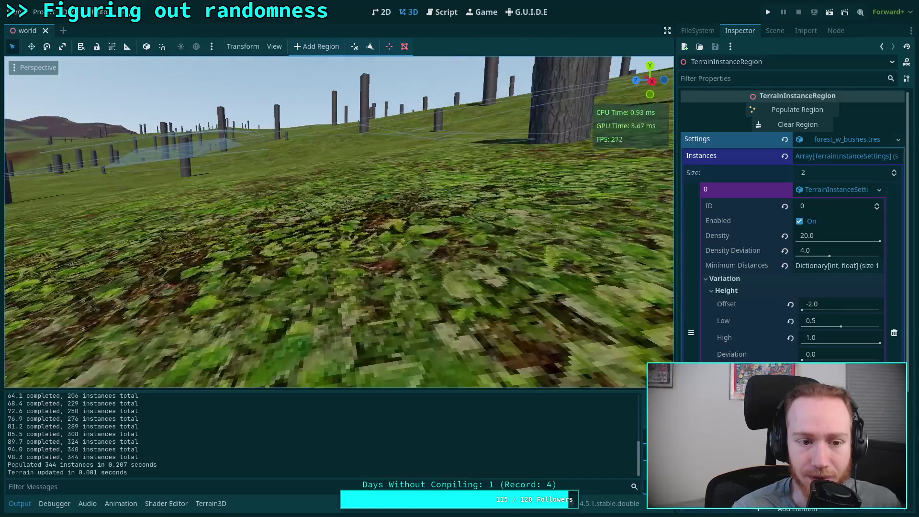
scroll(339, 222, "up", 4)
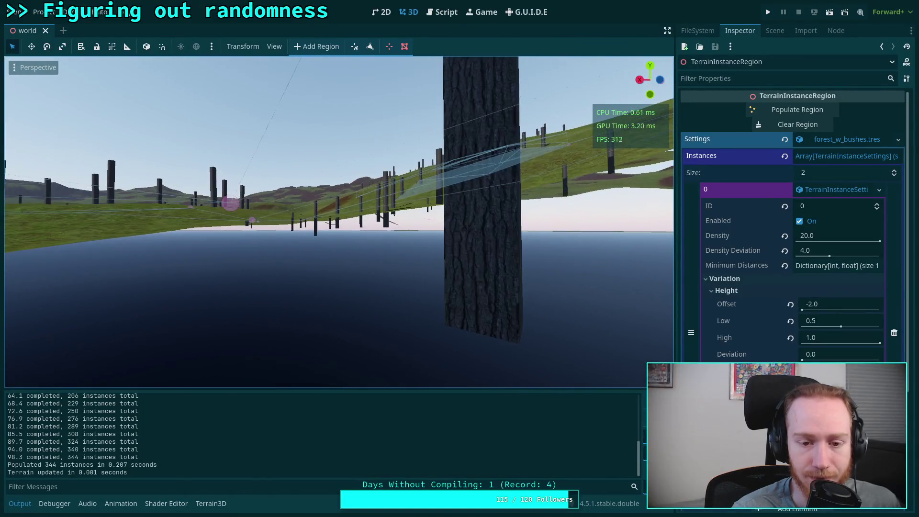
left_click_drag(335, 221, 259, 221)
mouse_move(360, 207)
left_mouse_down()
mouse_move(246, 197)
mouse_move(28, 343)
left_mouse_up()
left_click_drag(339, 221, 244, 222)
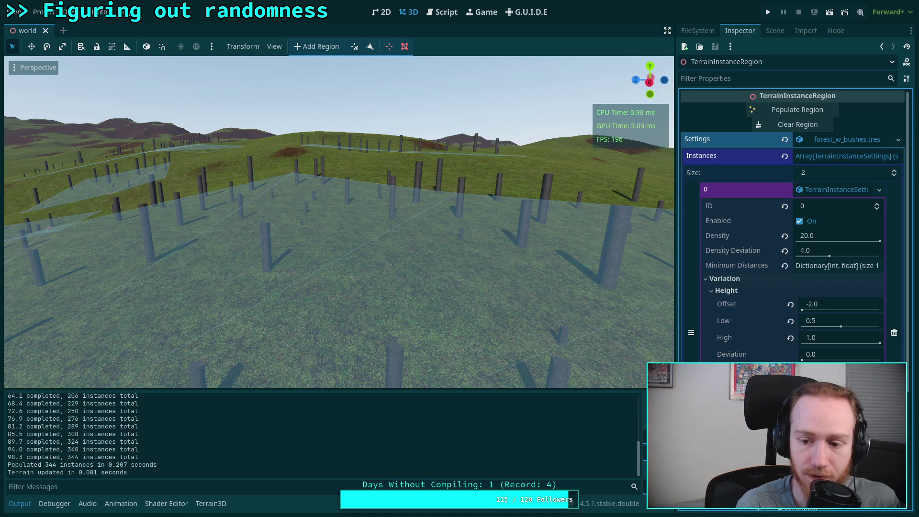
Commit the scale low value, then clear and repopulate the region with resized trunks.
key("Return")
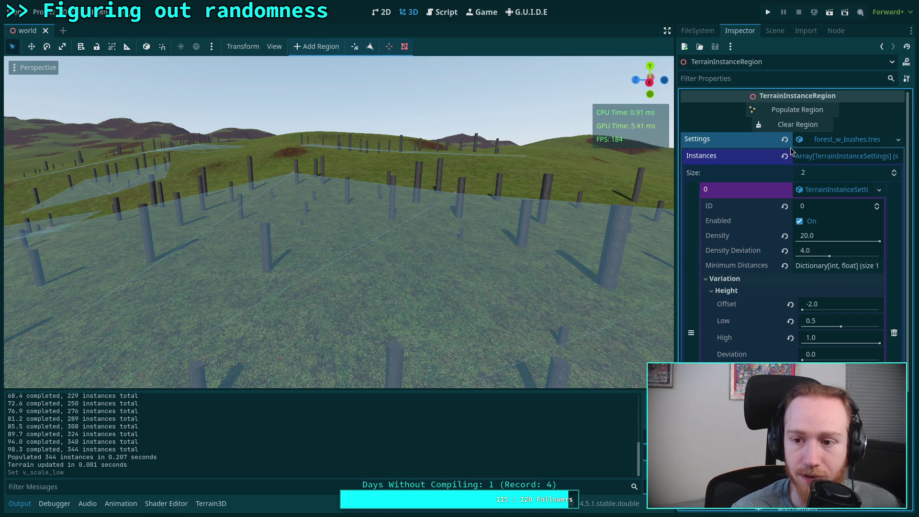
left_click(790, 125)
left_click(796, 111)
left_click_drag(475, 248, 434, 237)
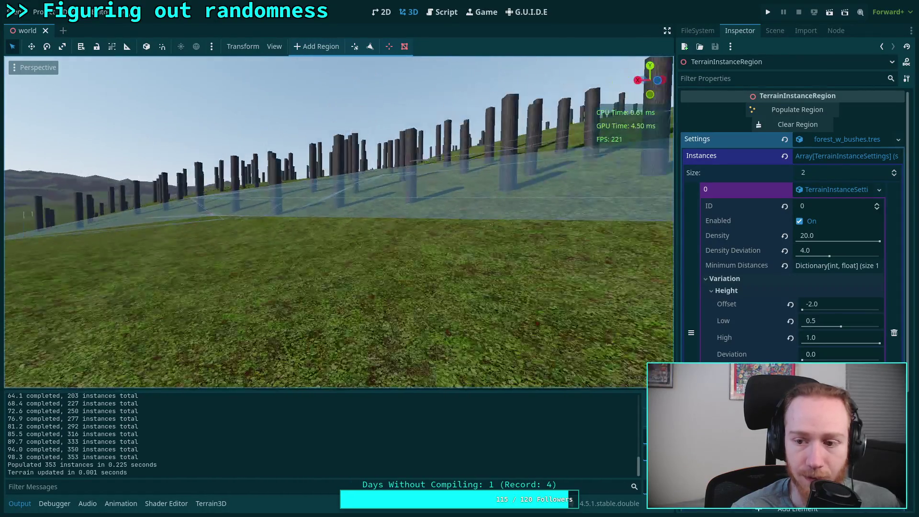
Set instance 0's height variation to Low 0.0 and High 0.5, then repopulate the region.
left_click(848, 303)
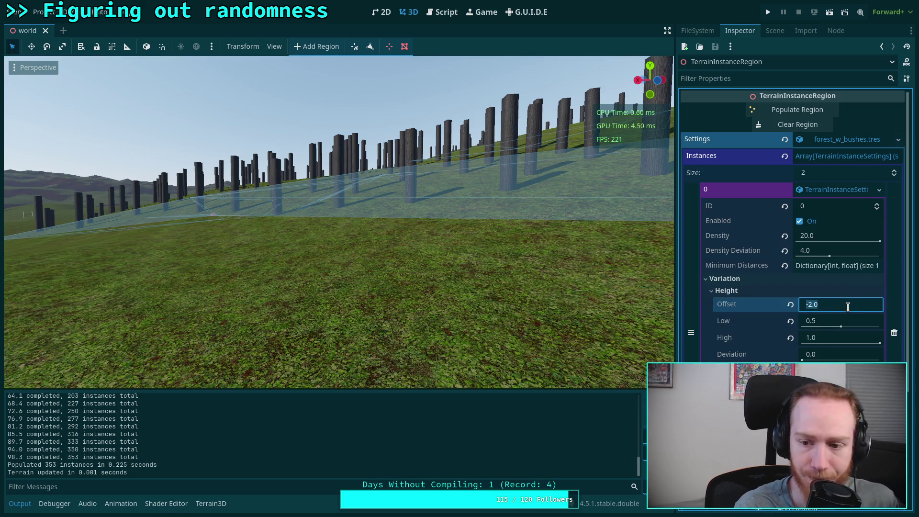
left_click(830, 338)
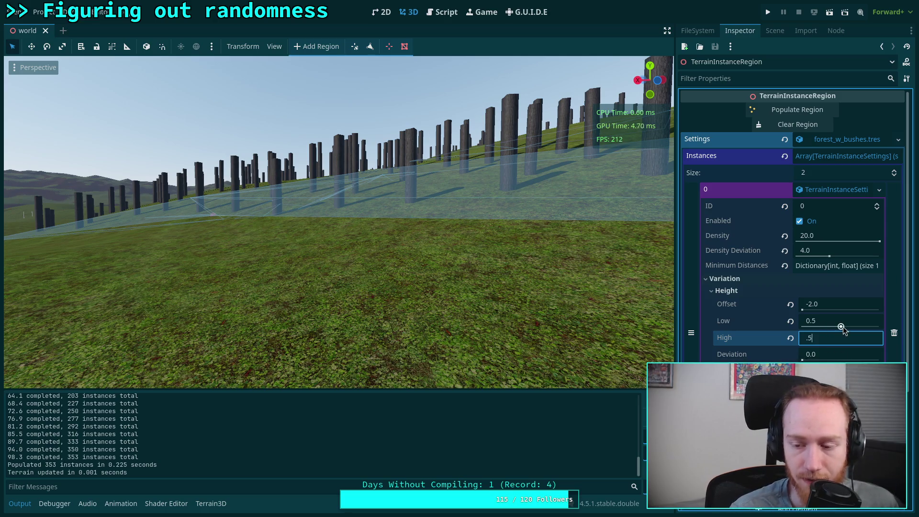
left_click(838, 324)
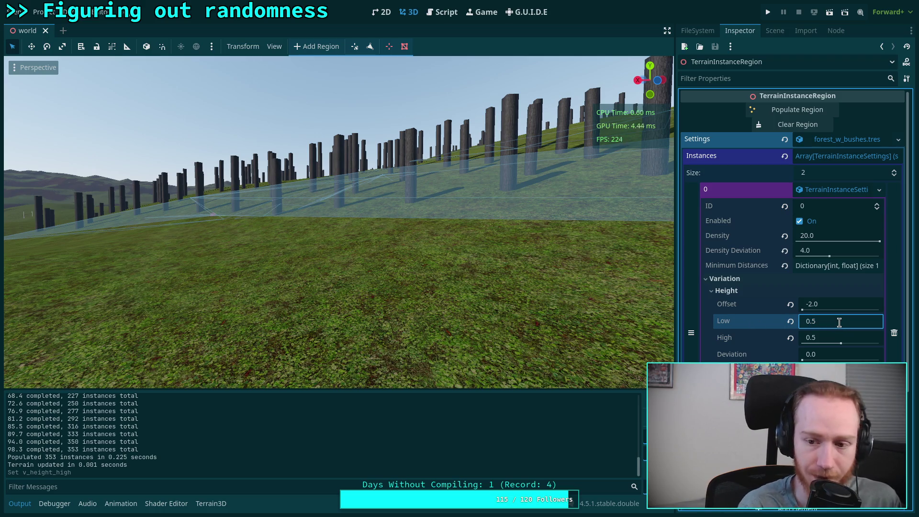
type("0")
key("Return")
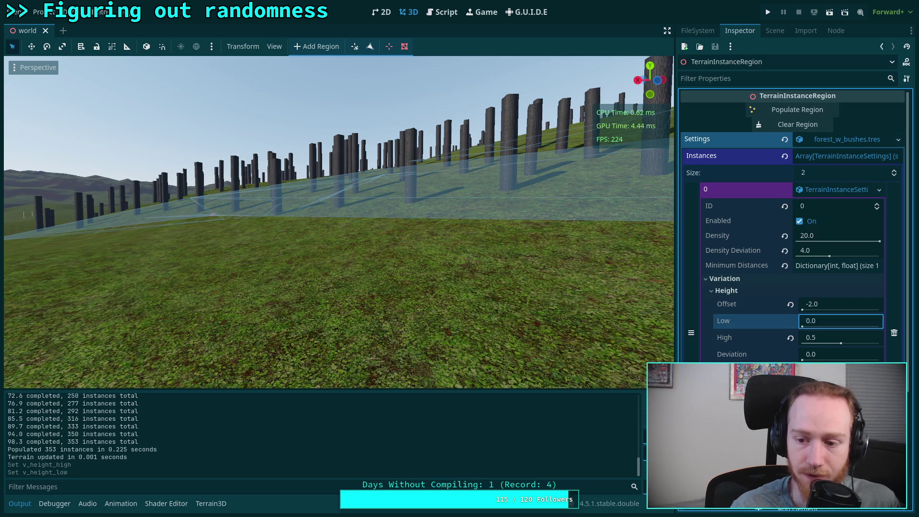
left_click(837, 339)
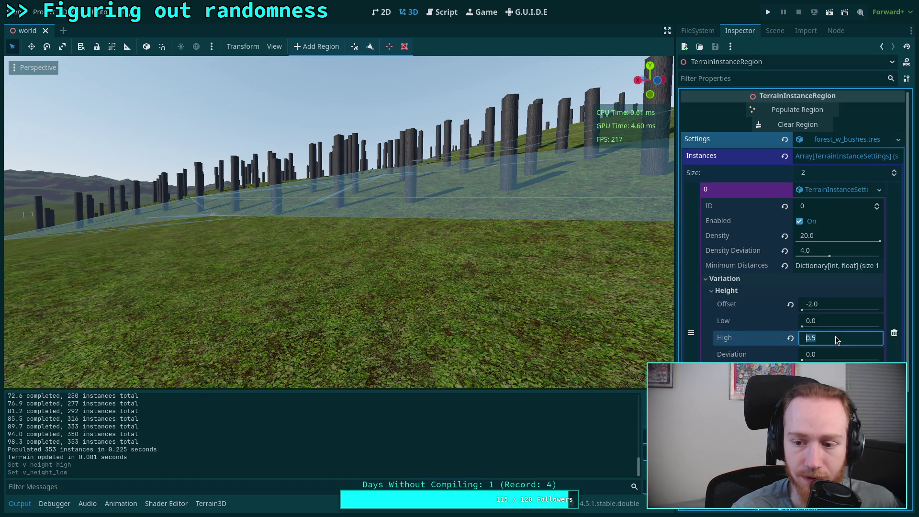
left_click(785, 110)
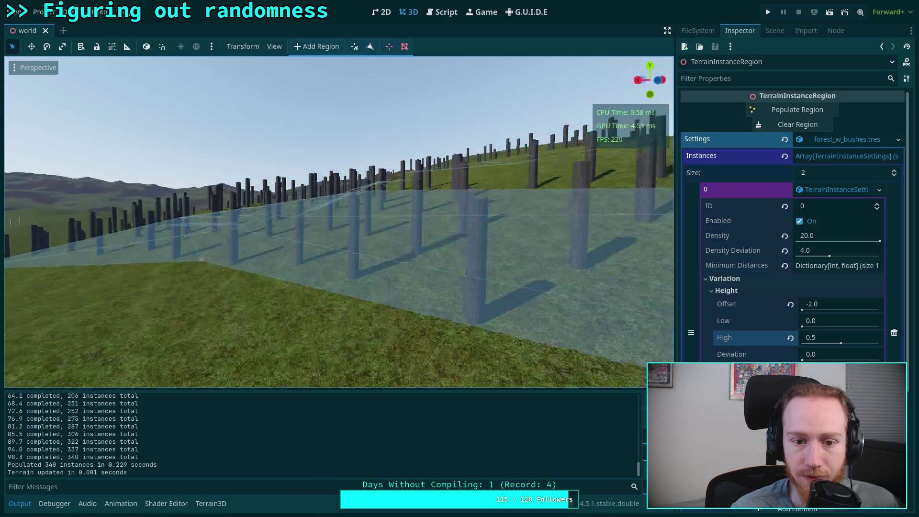
Clear and repopulate the region, flying the camera among the trunks to check them.
key("w")
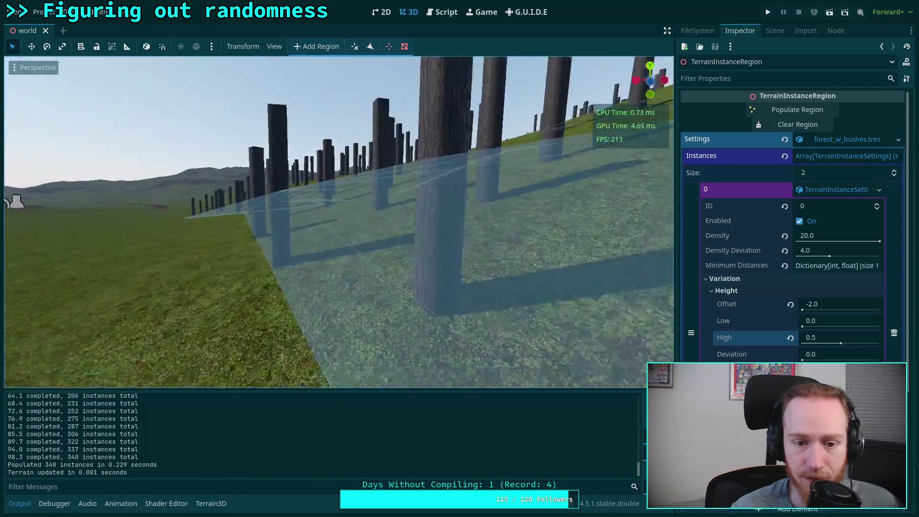
key("s")
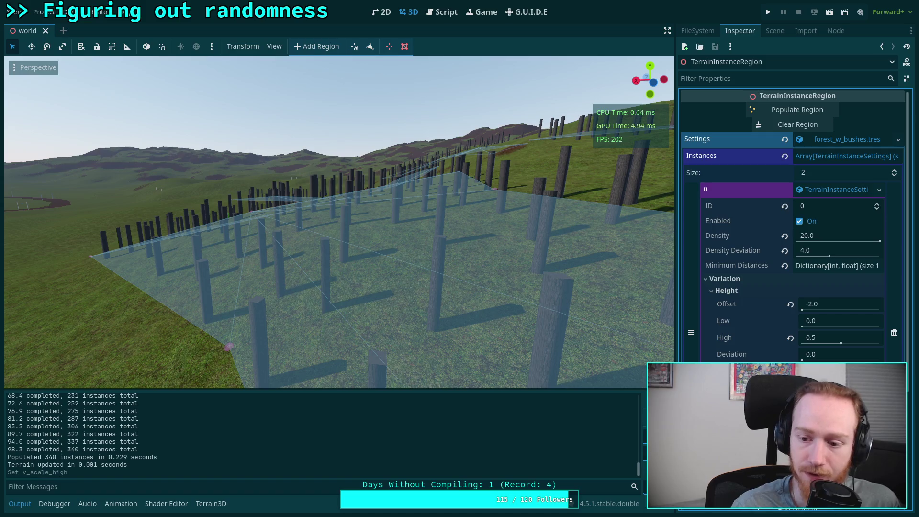
left_click(790, 126)
left_click(798, 110)
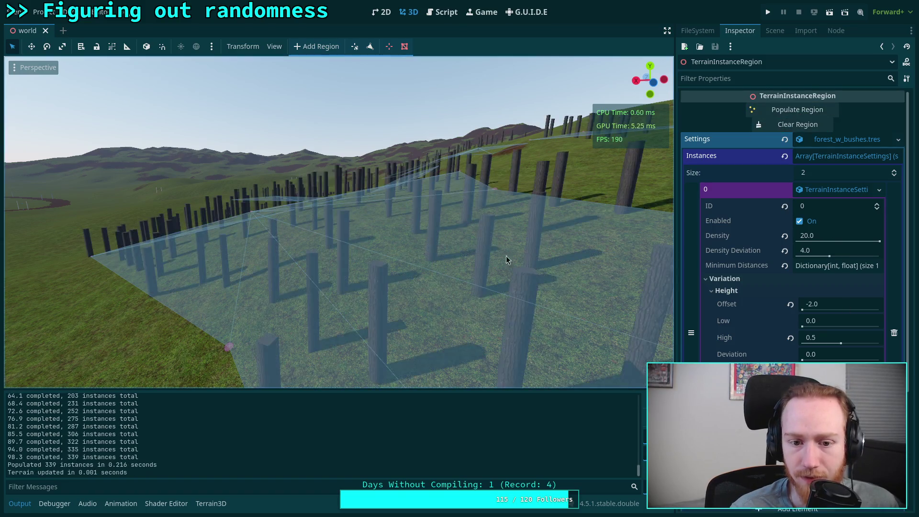
key("w")
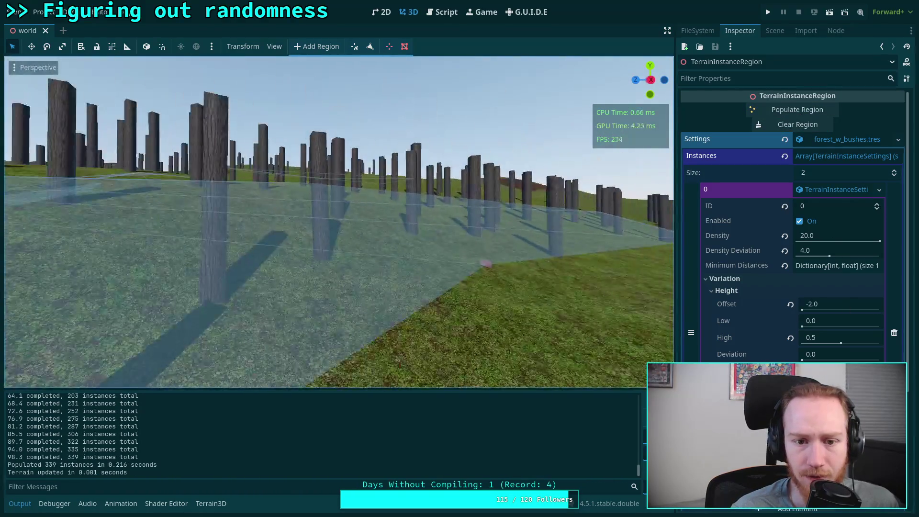
Show the scene tree with the three terrain instance regions under TerrainInstanceNode.
left_click(423, 108)
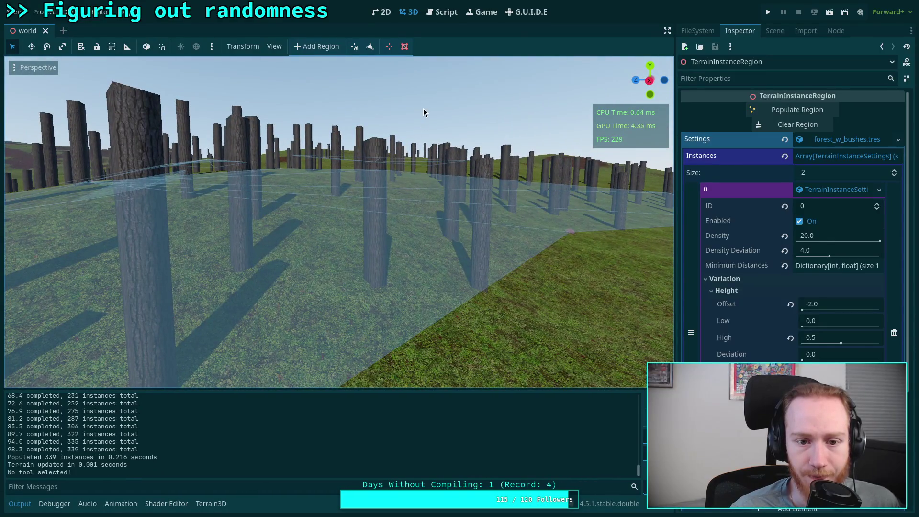
left_click(547, 300)
left_click(774, 31)
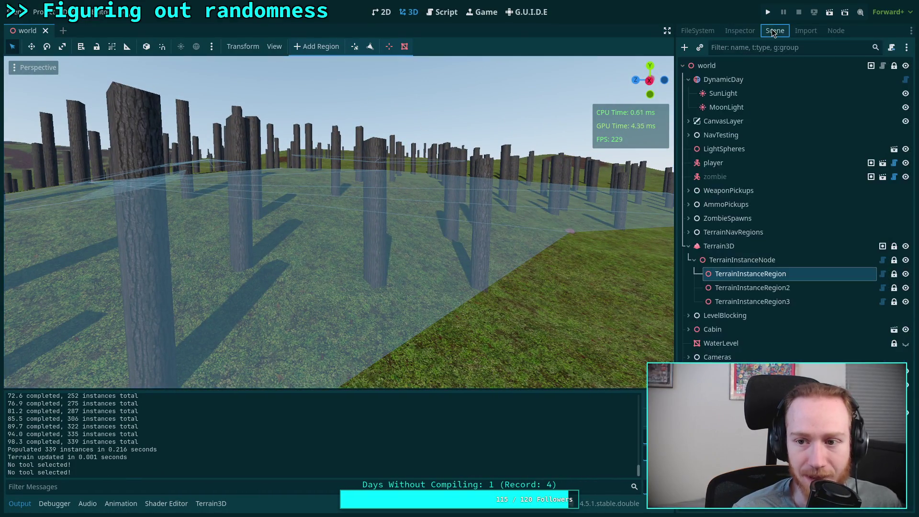
left_click(756, 235)
key("w")
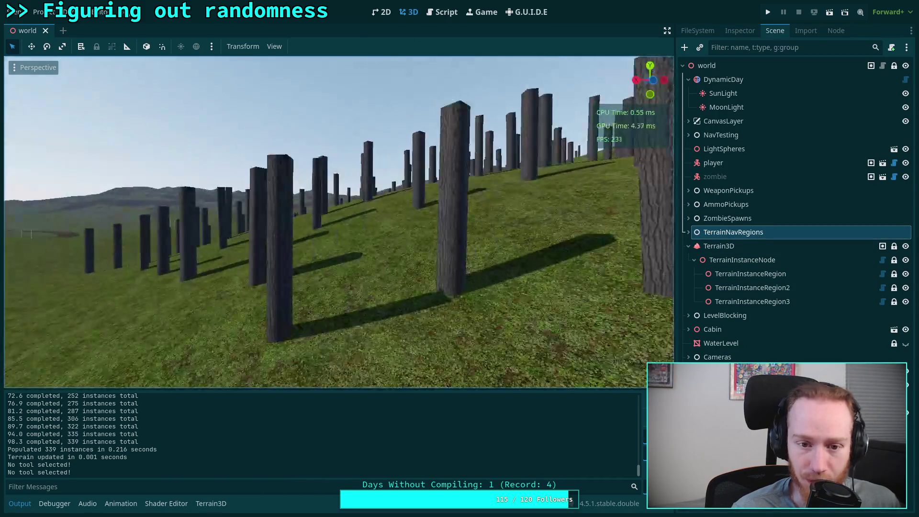
key("w")
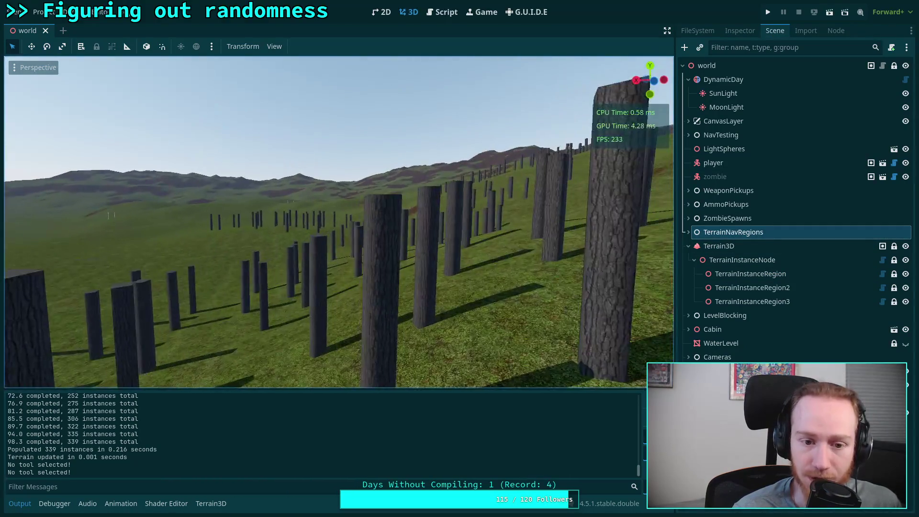
key("w")
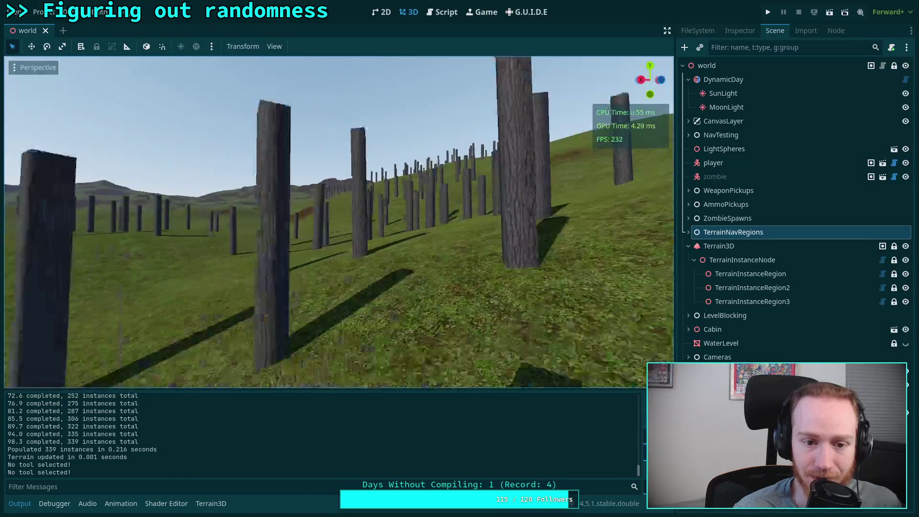
key("w")
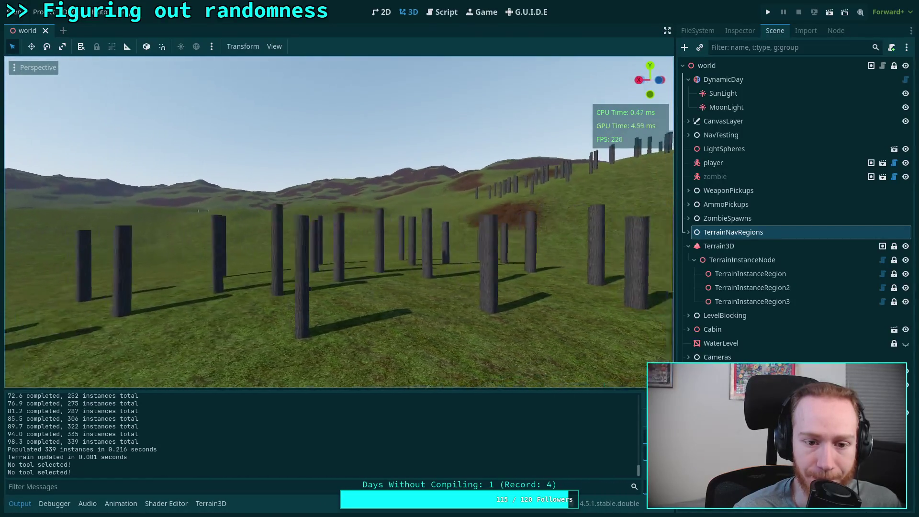
key("w")
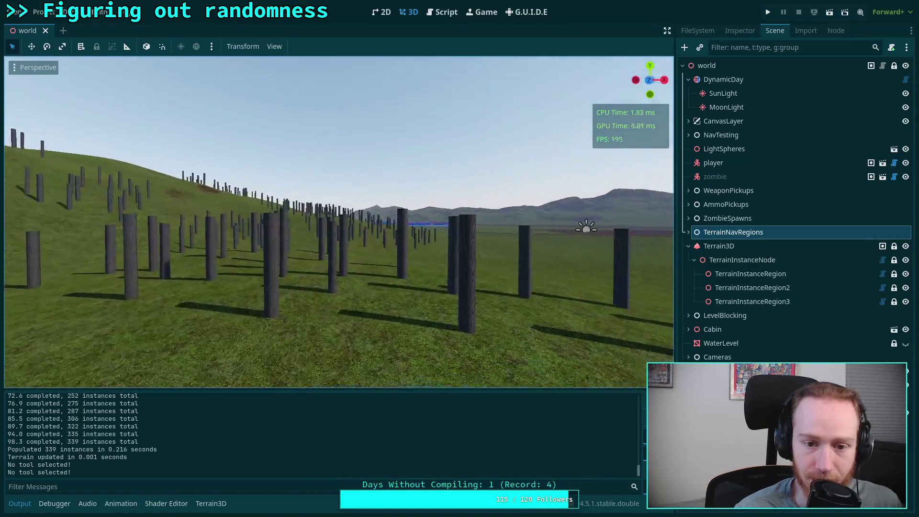
key("w")
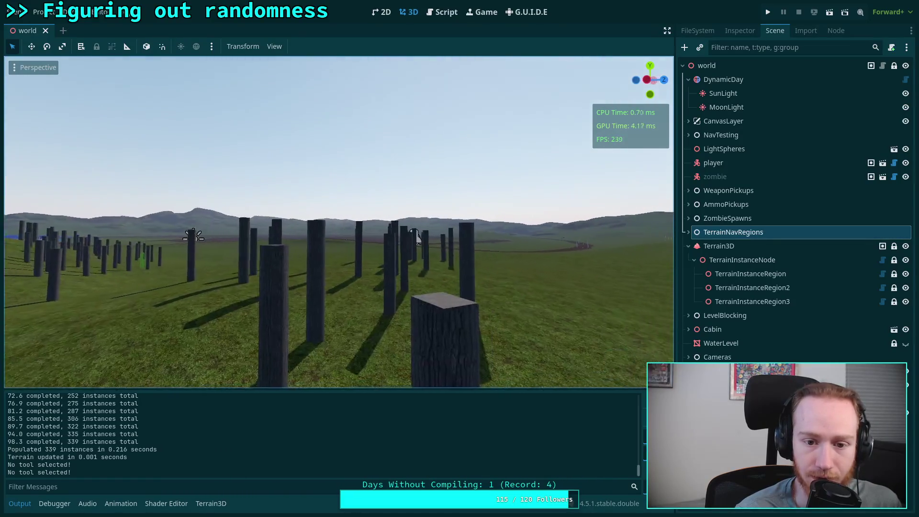
key("w")
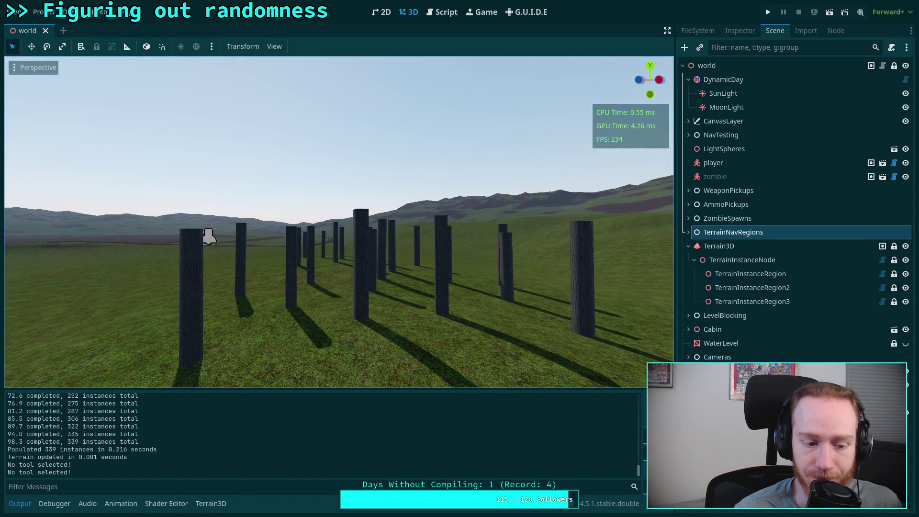
key("w")
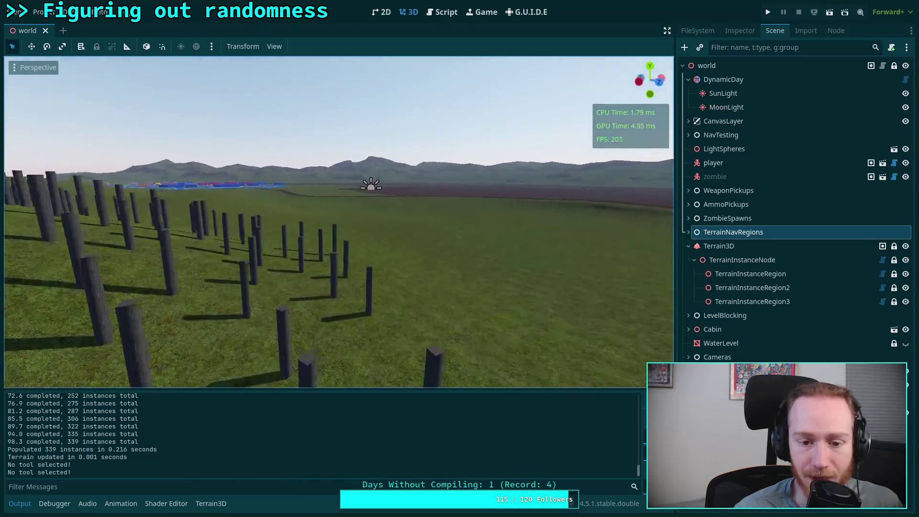
key("w")
left_click(754, 274)
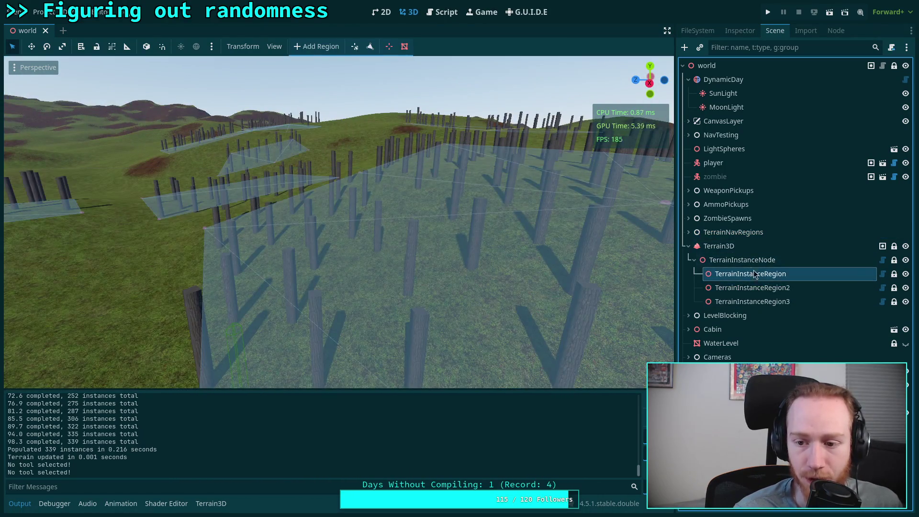
Trim the region's Instances array from 37 back to 2 entries and expand element 1.
left_click(740, 30)
left_click_drag(837, 182, 857, 182)
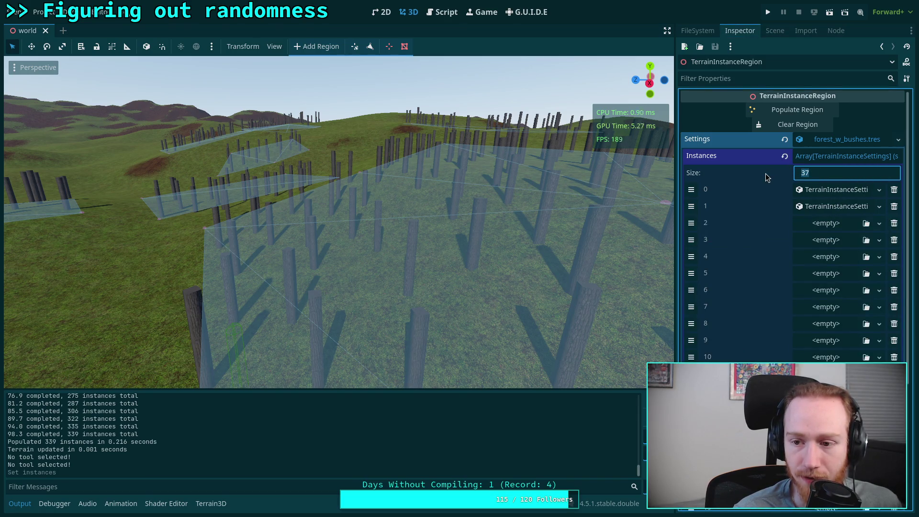
left_click(833, 156)
left_click(833, 157)
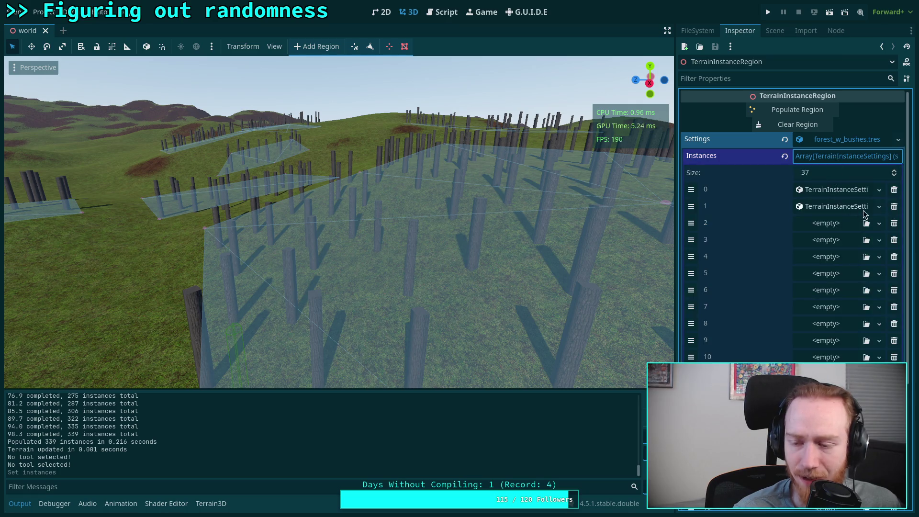
left_click(843, 176)
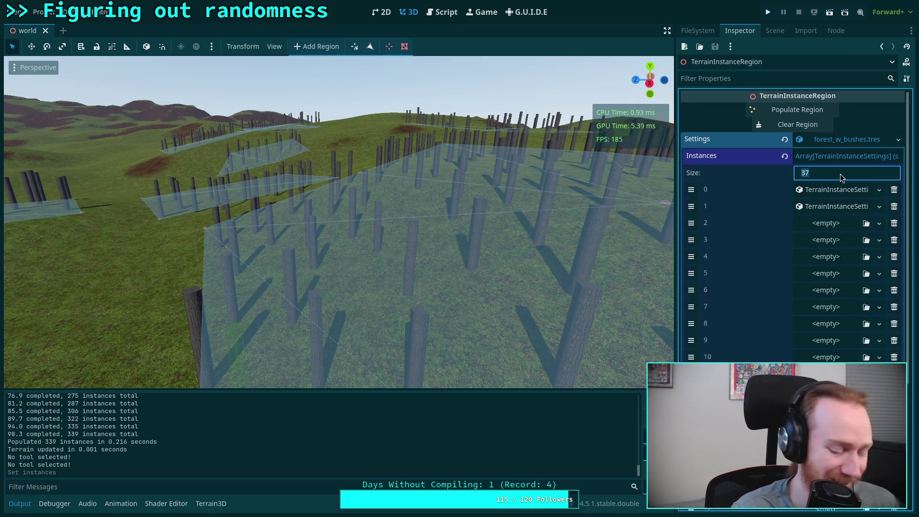
type("2")
key("Return")
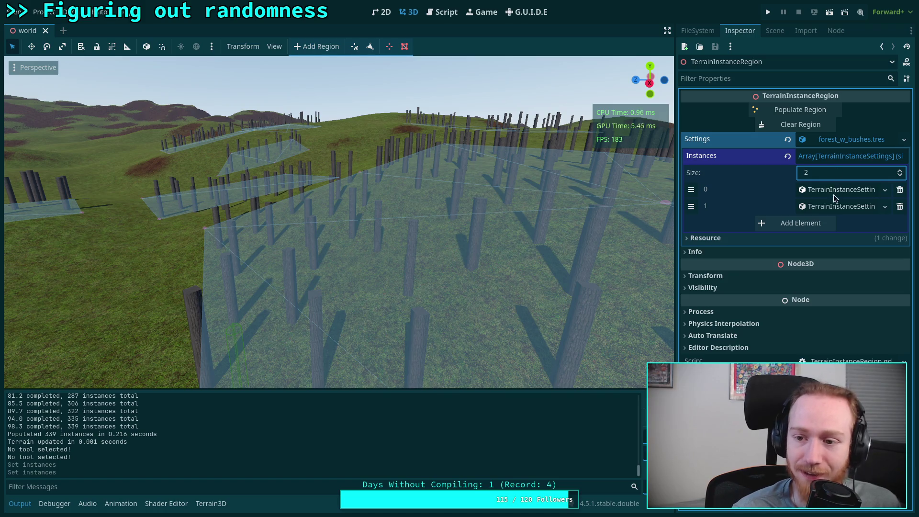
left_click(837, 207)
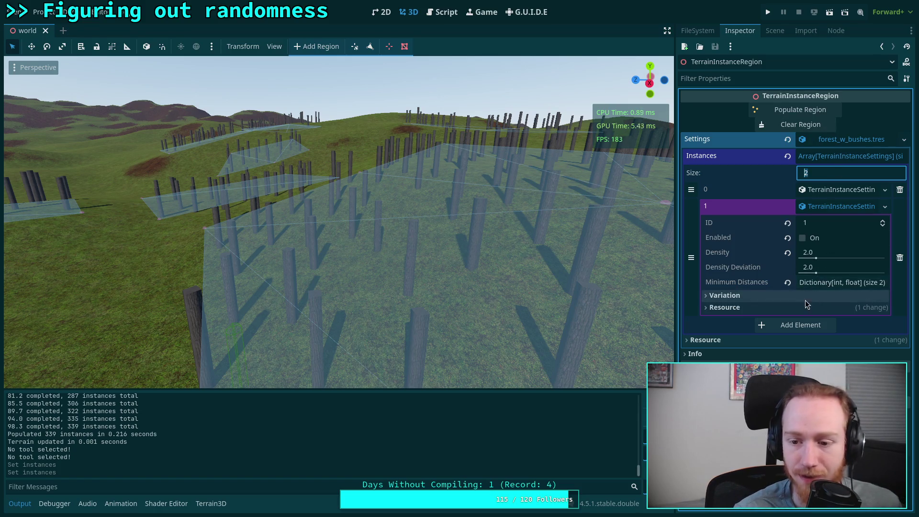
Browse entry 1's Variation and Tilt settings, then expand entry 0's settings.
left_click(904, 139)
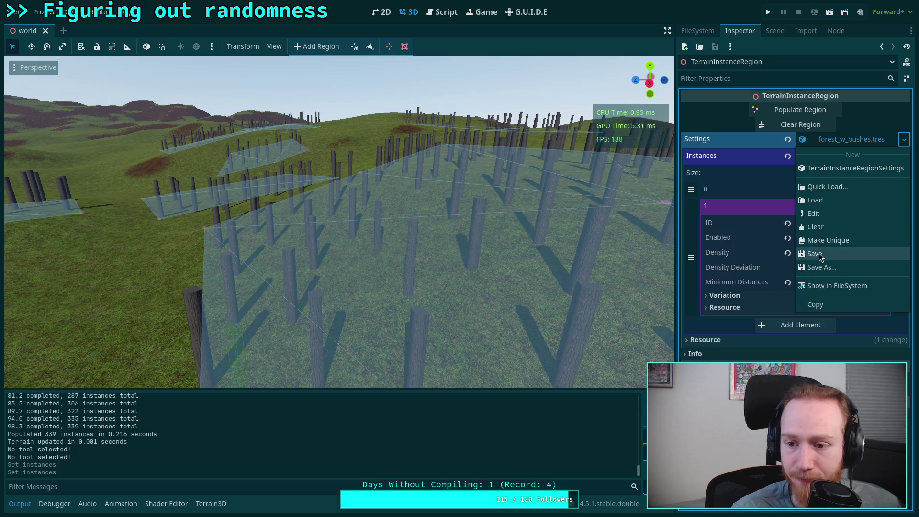
left_click(771, 299)
left_click(771, 300)
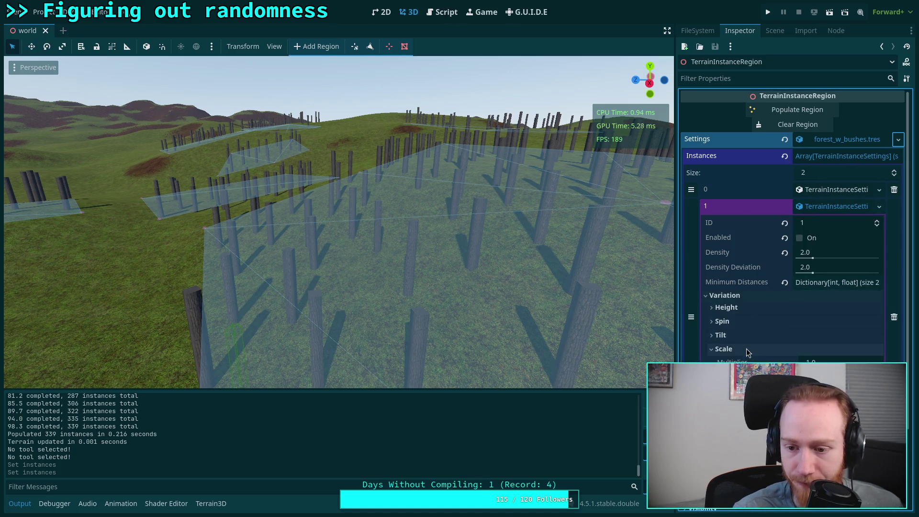
left_click(764, 335)
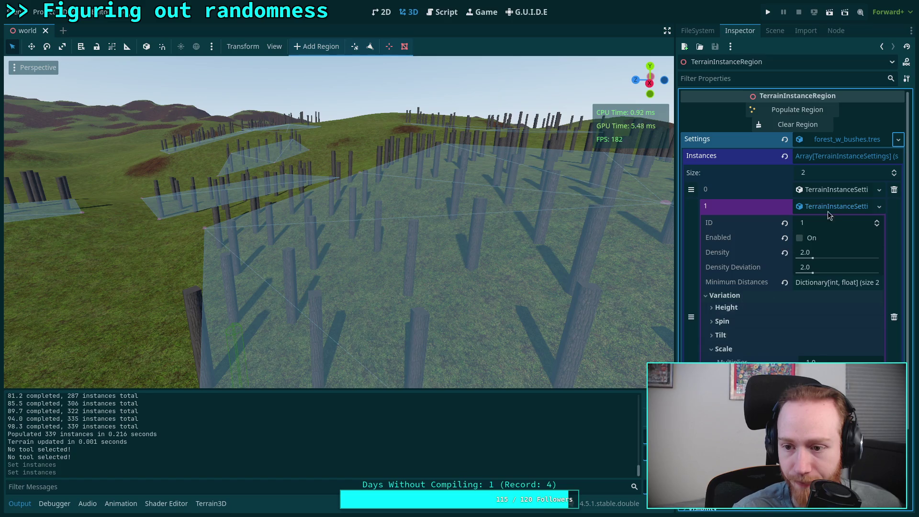
left_click(814, 206)
left_click(841, 189)
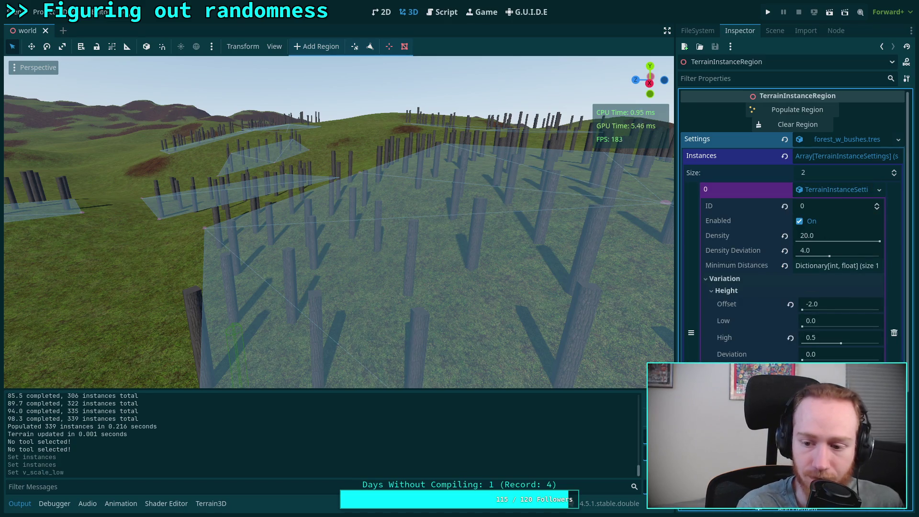
Repopulate the region with 336 trunks and rise above to view them.
left_click(798, 109)
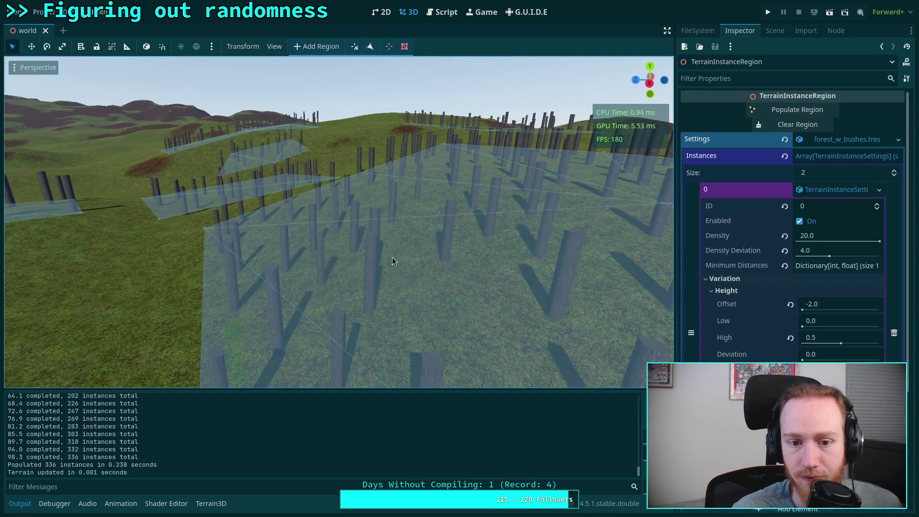
key("s")
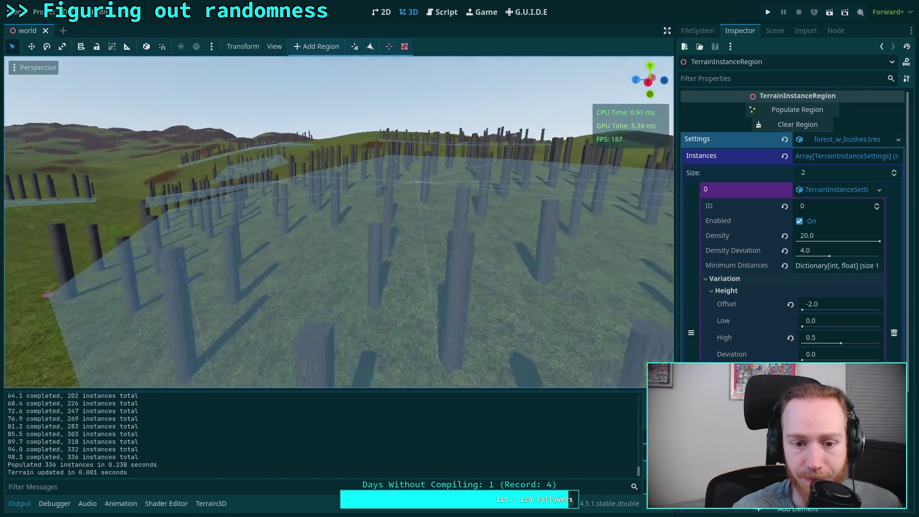
key("s")
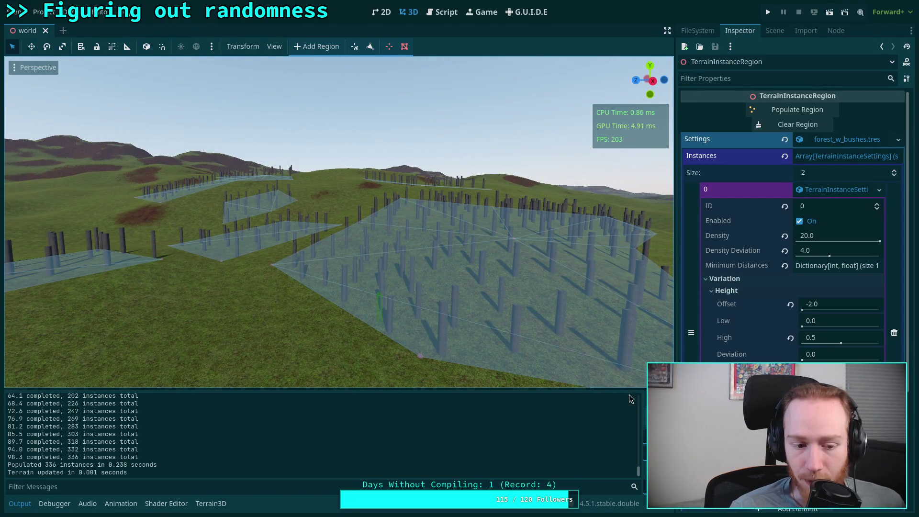
Set entry 0's Height High to 0.0, then clear and repopulate the region.
left_click(661, 397)
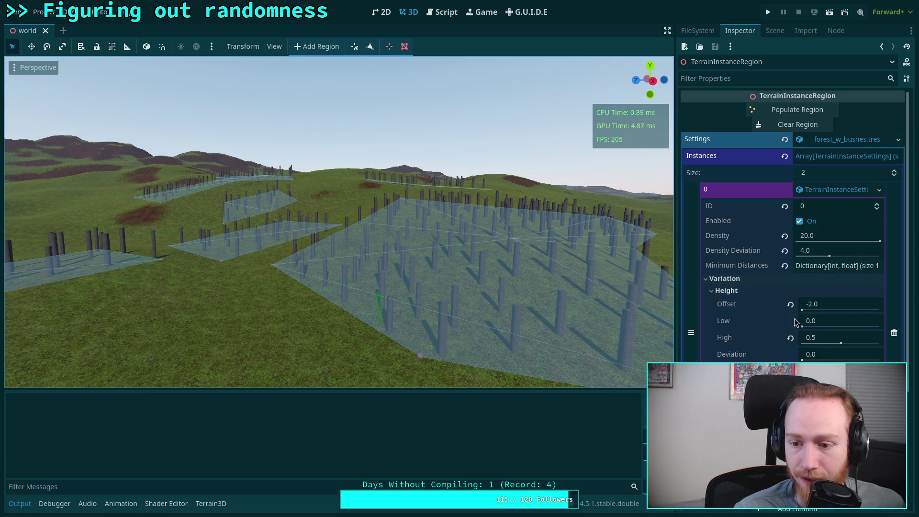
left_click(819, 340)
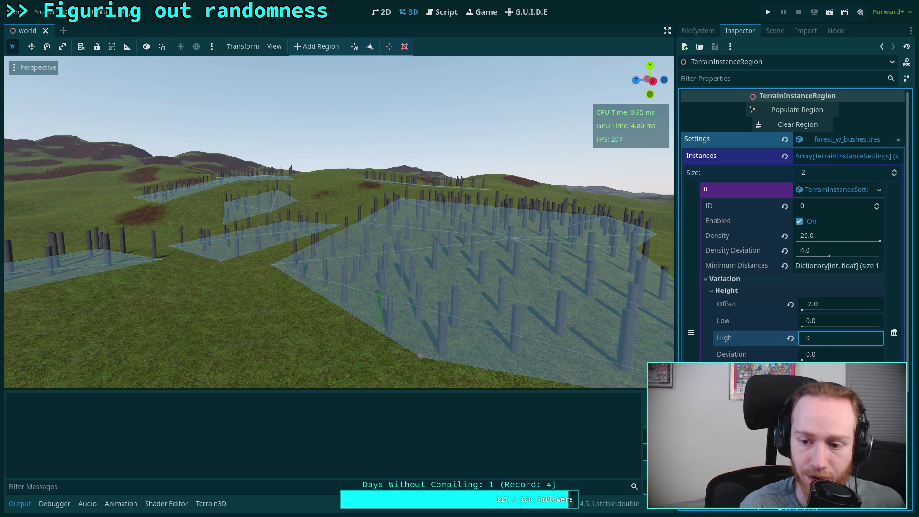
left_click(798, 124)
left_click(898, 139)
left_click(786, 109)
left_click(785, 110)
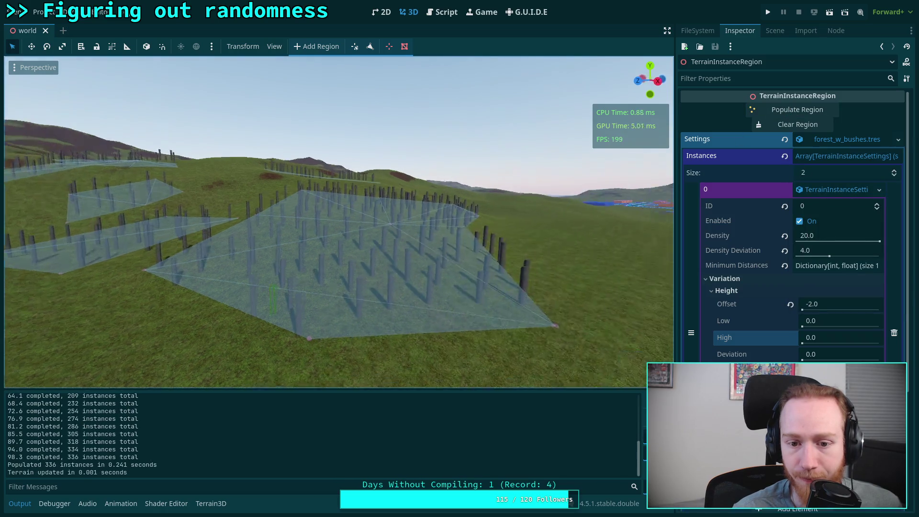
Fly the camera over the trunk-covered hills to inspect the populated region.
key("s")
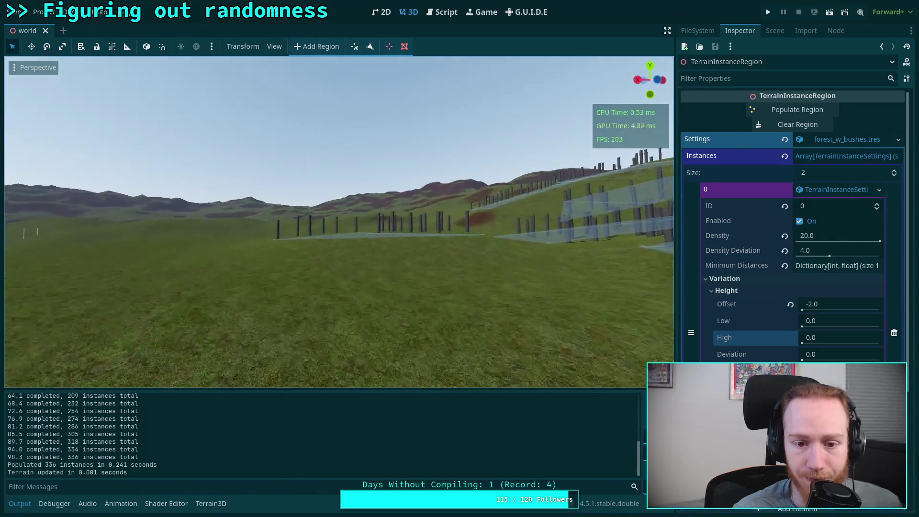
key("w")
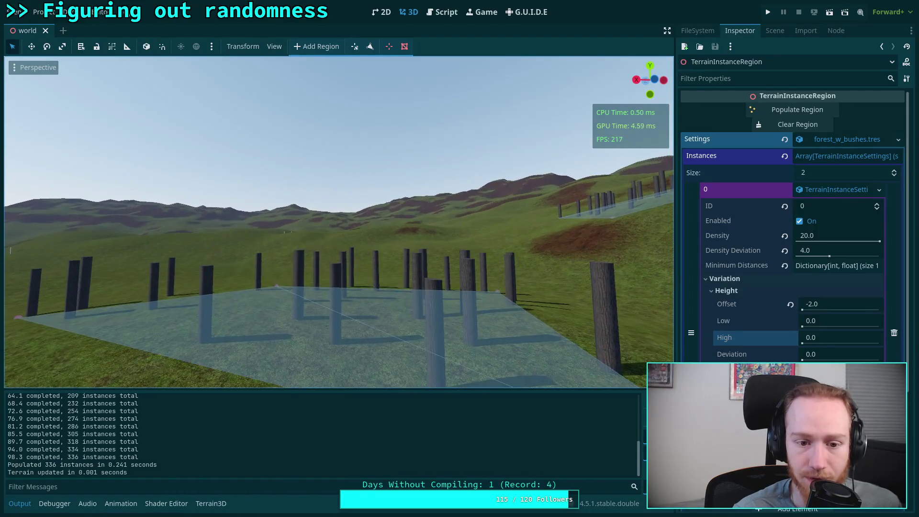
key("w")
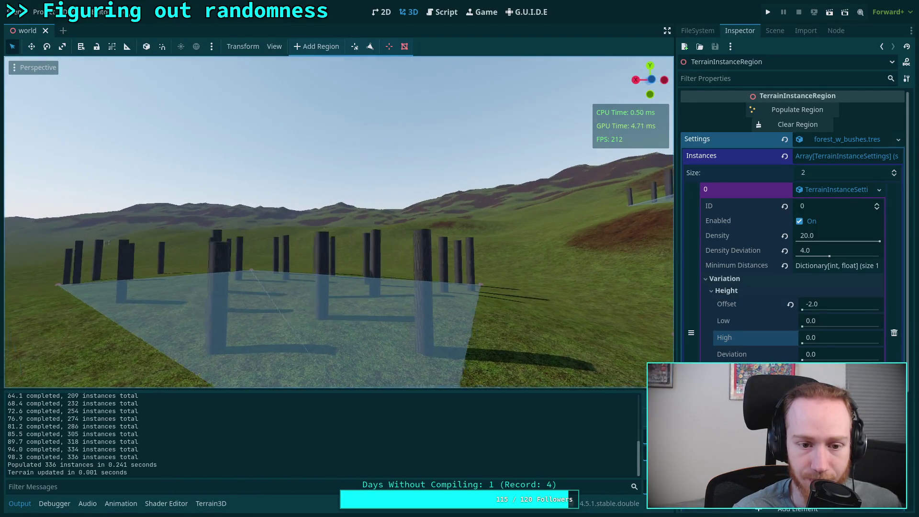
key("w")
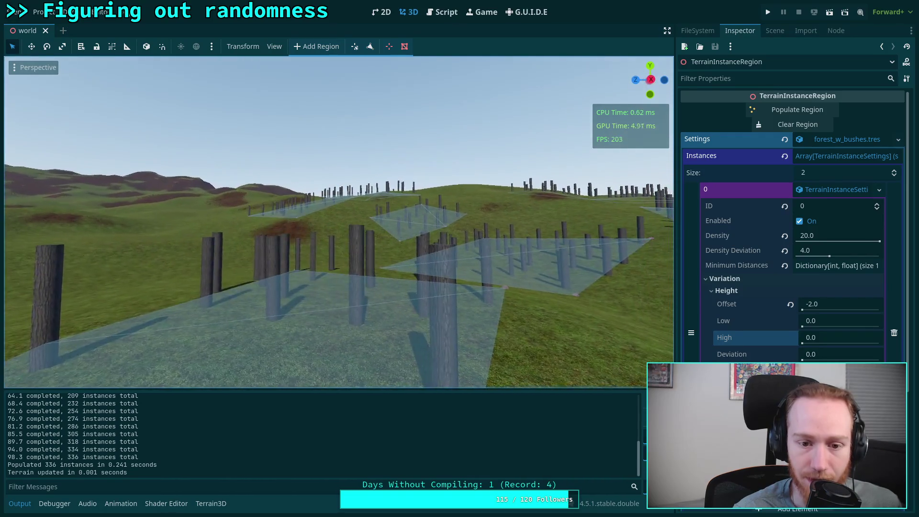
key("w")
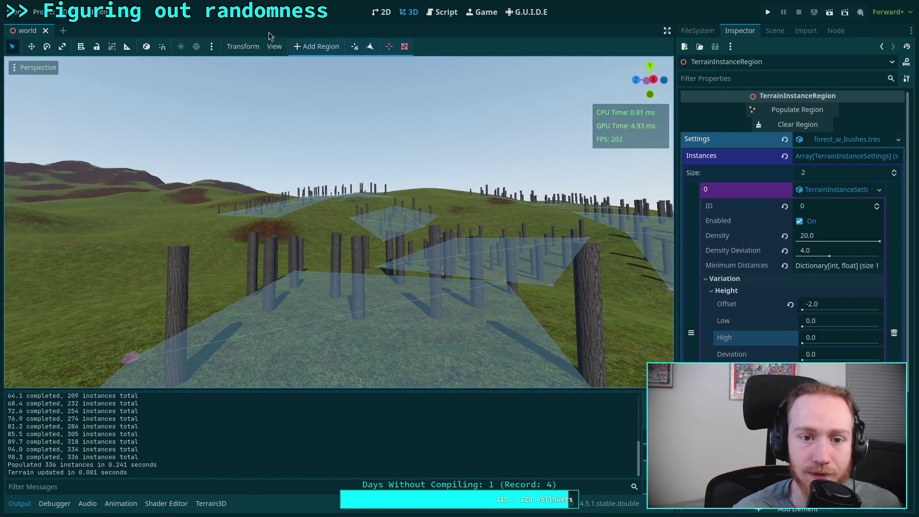
left_click(50, 68)
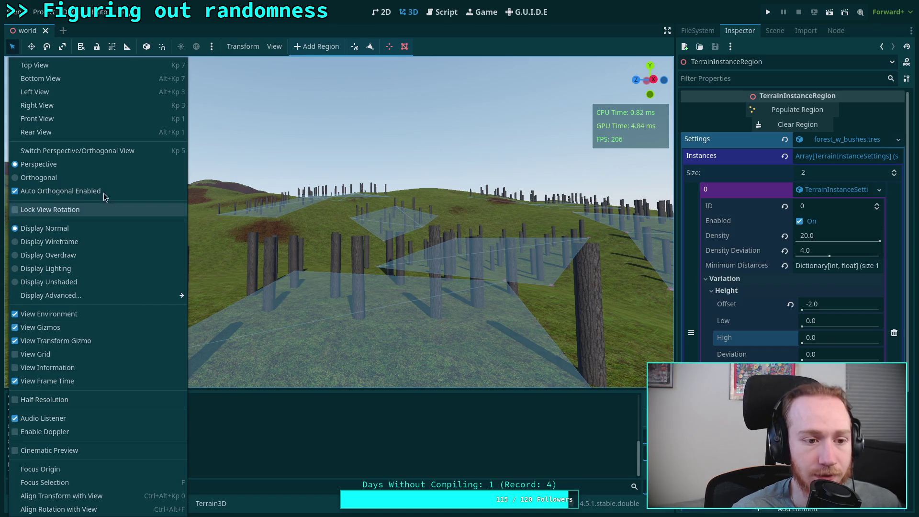
Hide the Terrain Instance Region gizmos and orbit to face another hillside.
left_click(274, 47)
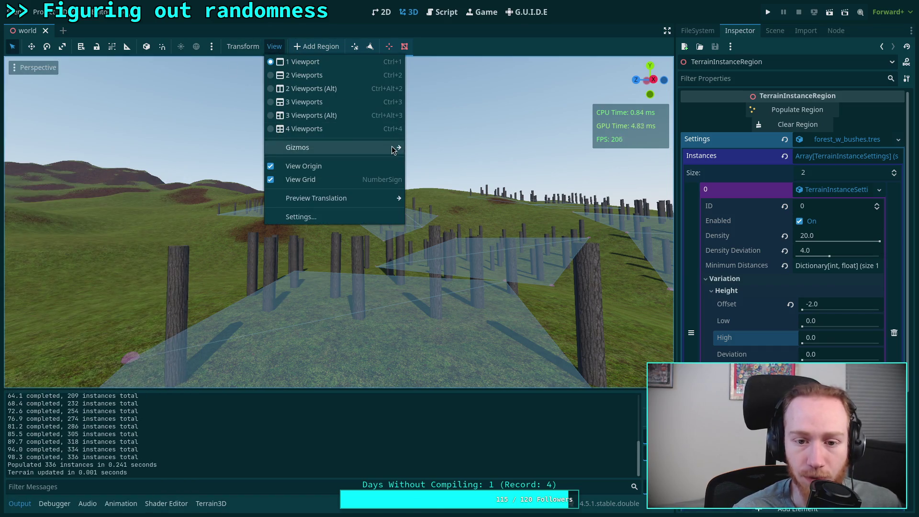
mouse_move(392, 147)
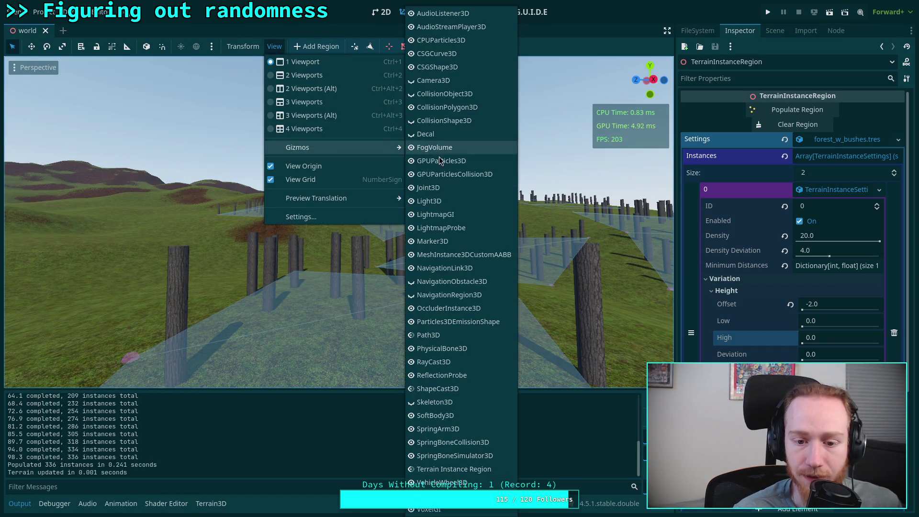
left_click(411, 469)
left_click(355, 320)
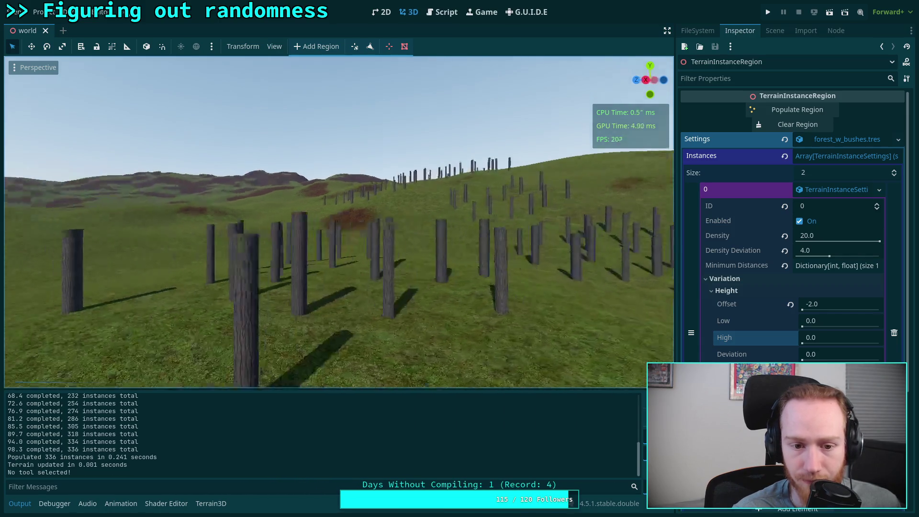
left_click_drag(335, 220, 249, 220)
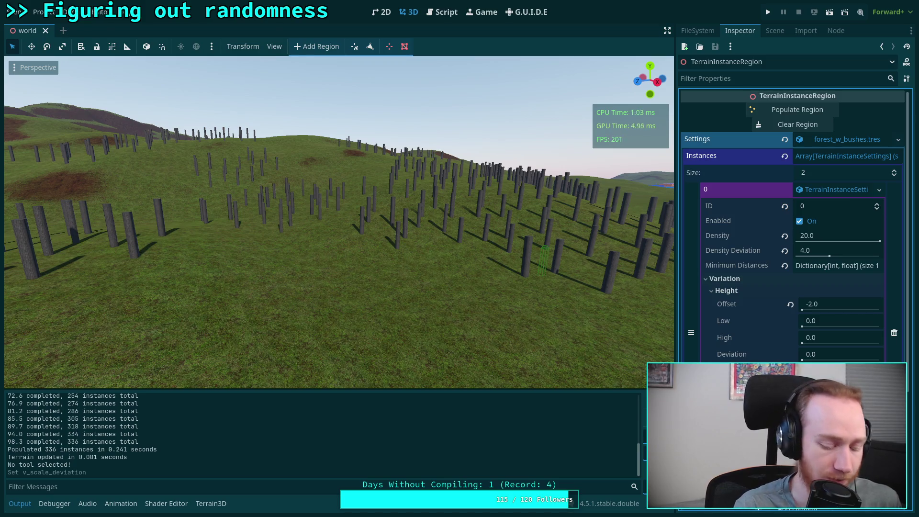
Save the scene, then clear and repopulate the region with fresh trunks.
key("ctrl+s")
left_click(798, 124)
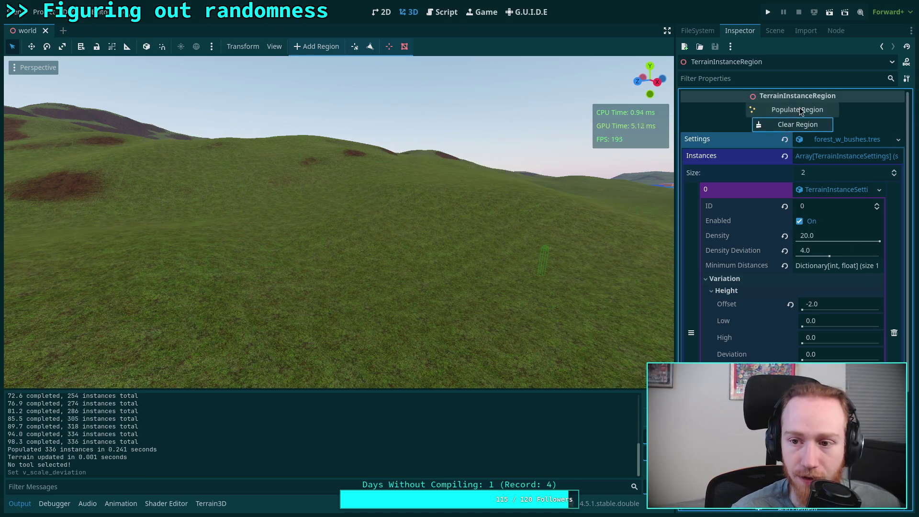
left_click(799, 110)
Fly around the hillside comparing the 336 trunks' sizes, then save the scene again.
key("w")
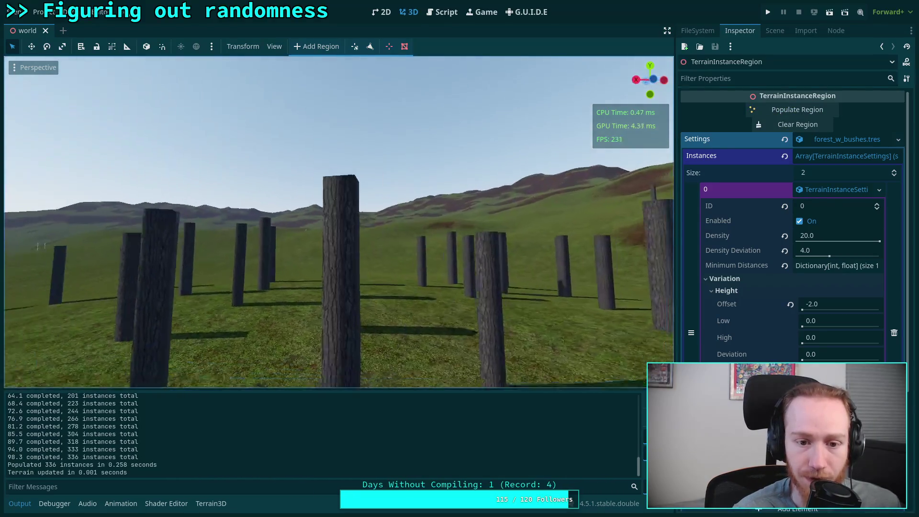
key("w")
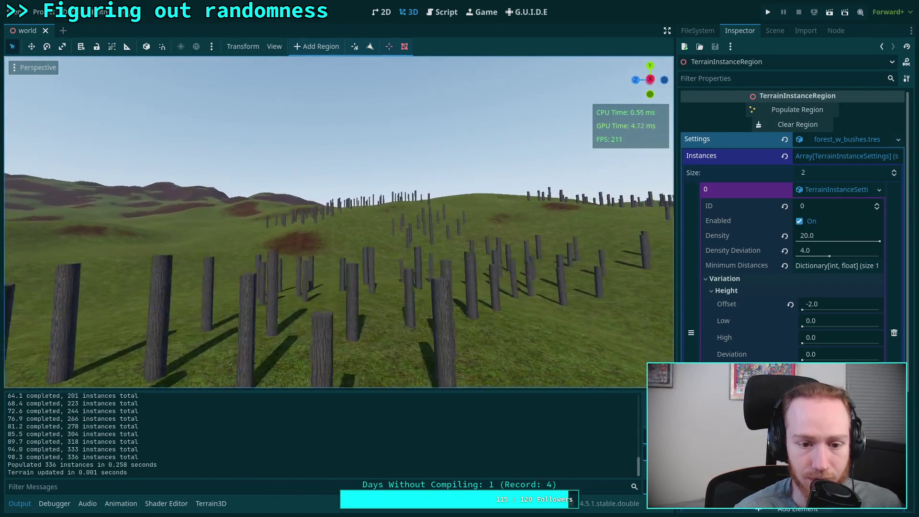
key("w")
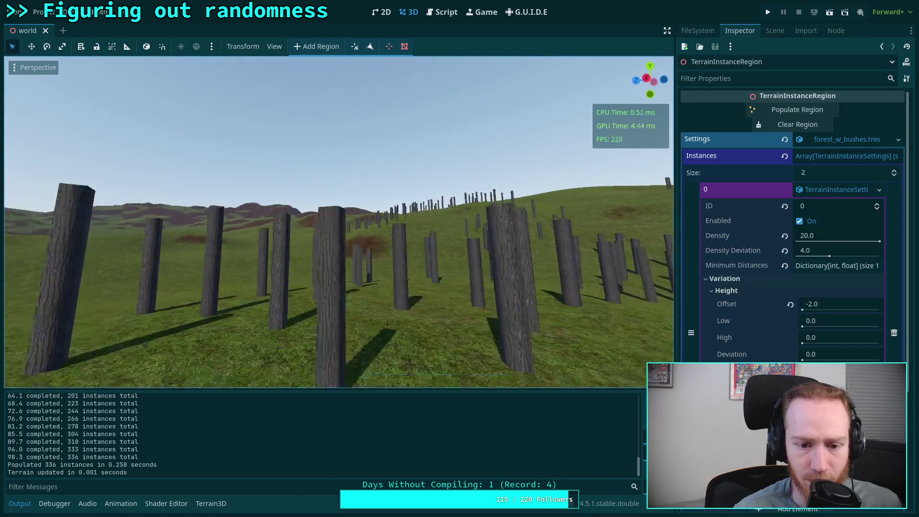
key("w")
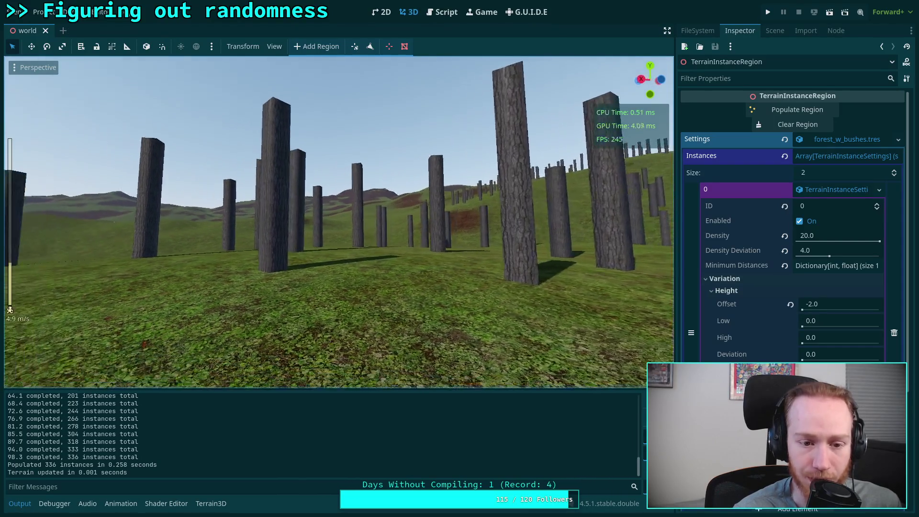
key("s")
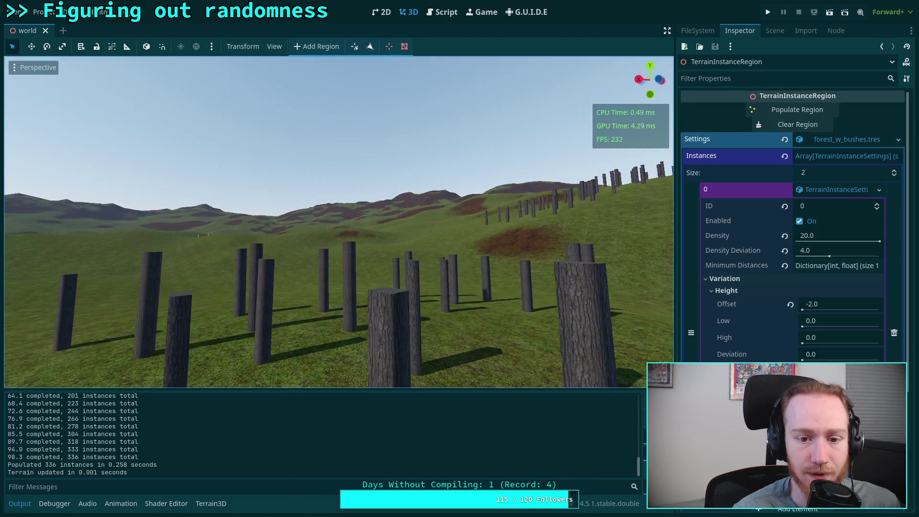
key("w")
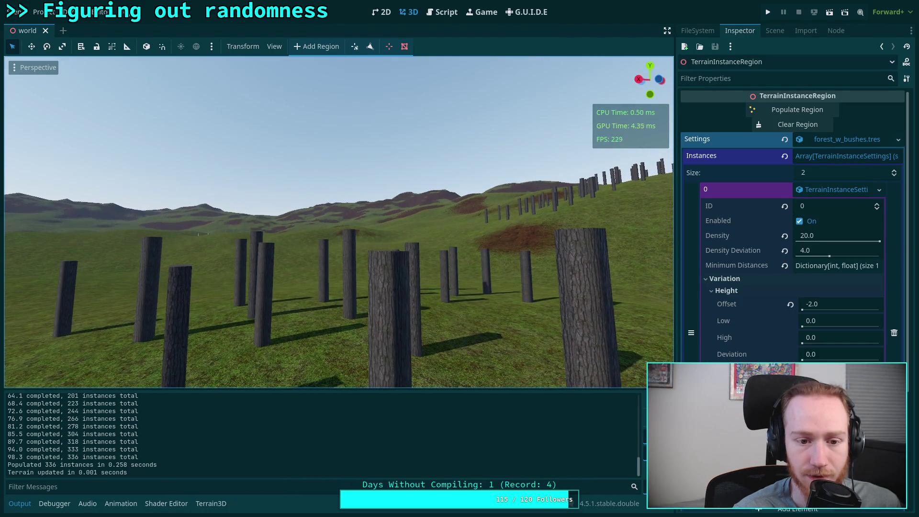
key("w")
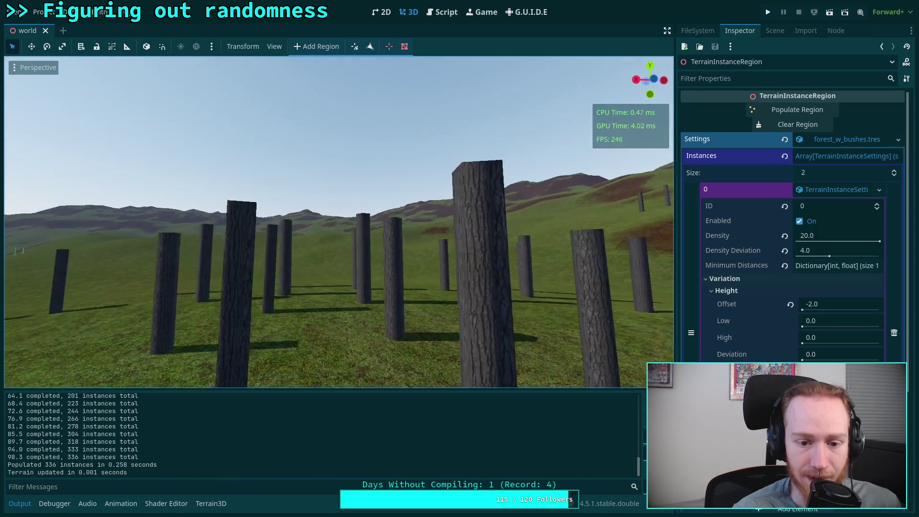
key("e")
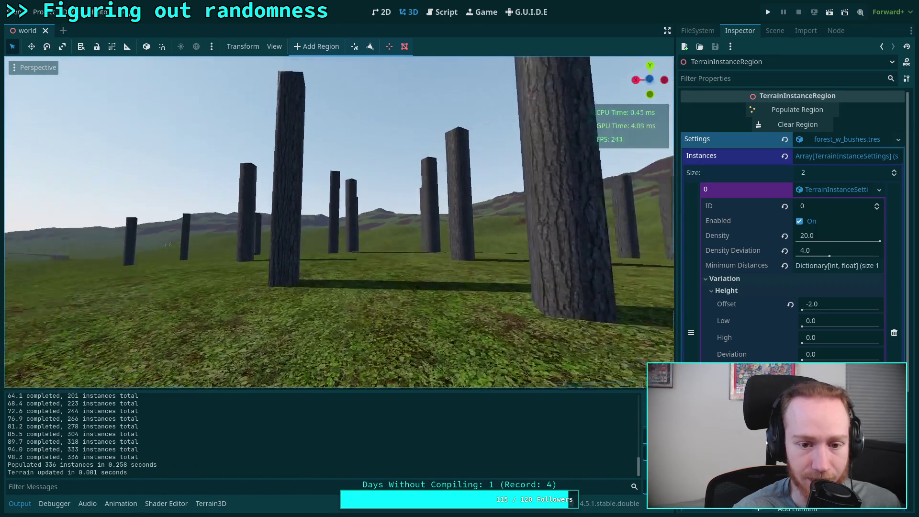
key("s")
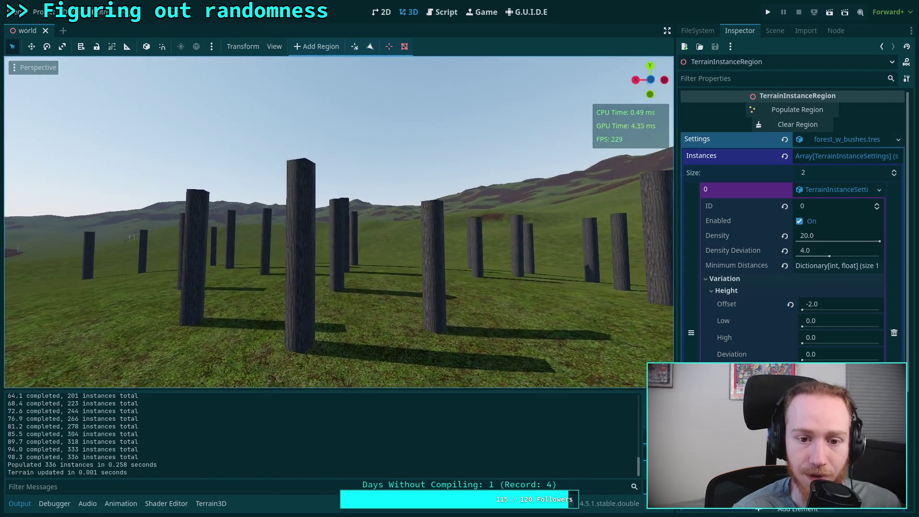
key("d")
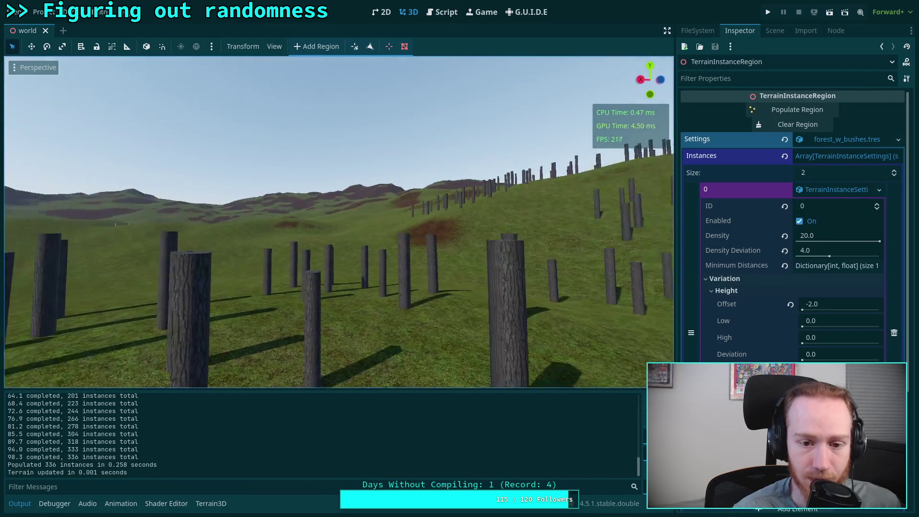
key("d")
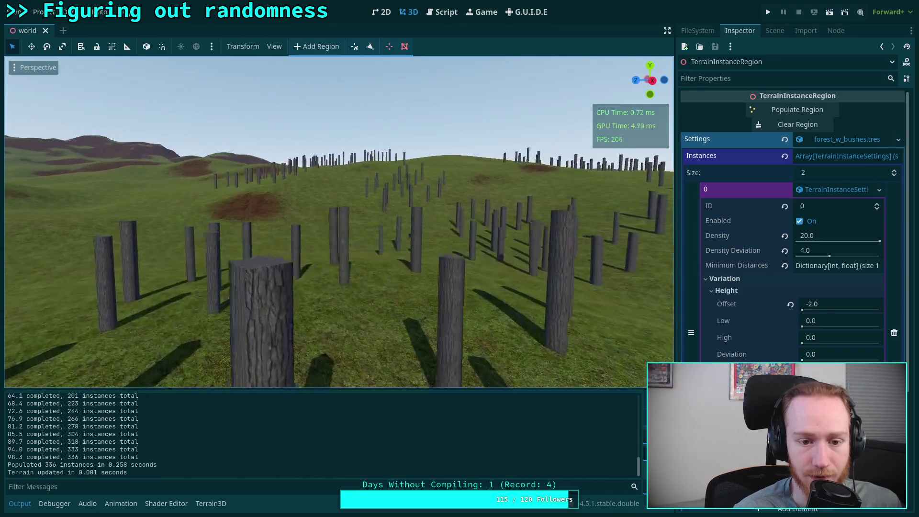
key("w")
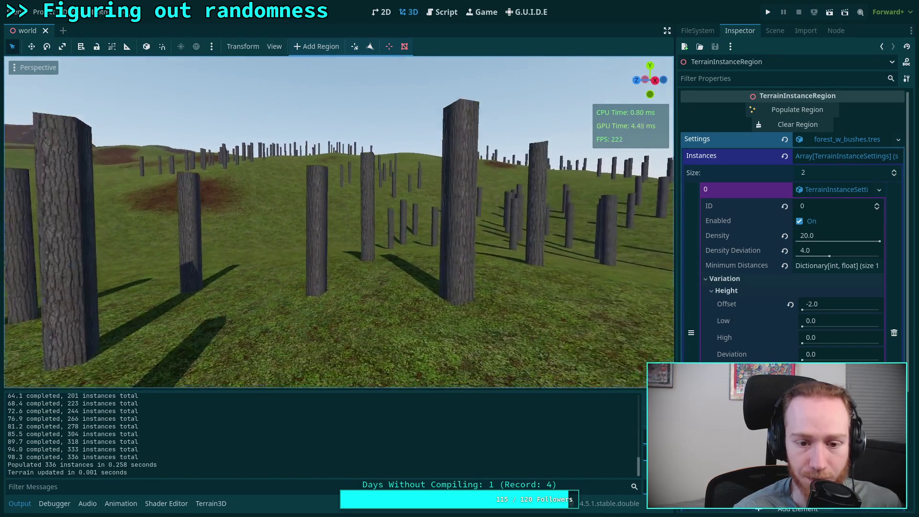
key("s")
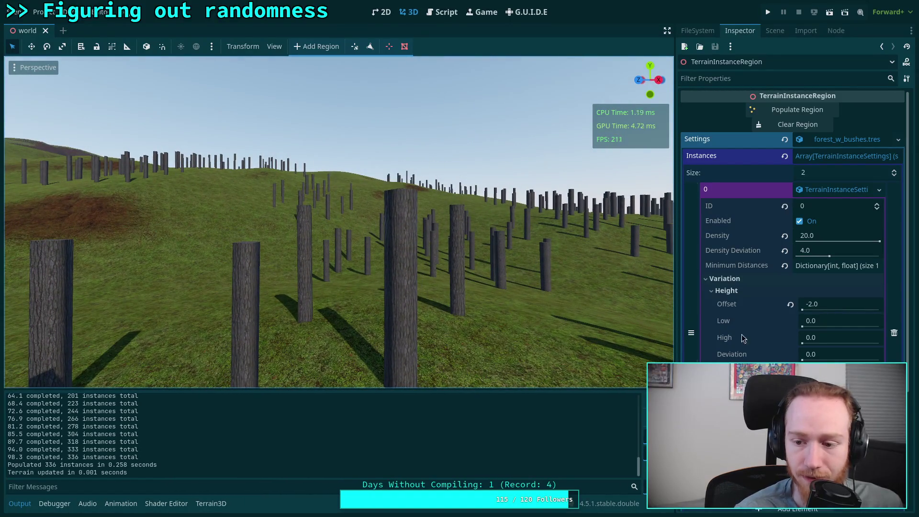
key("s")
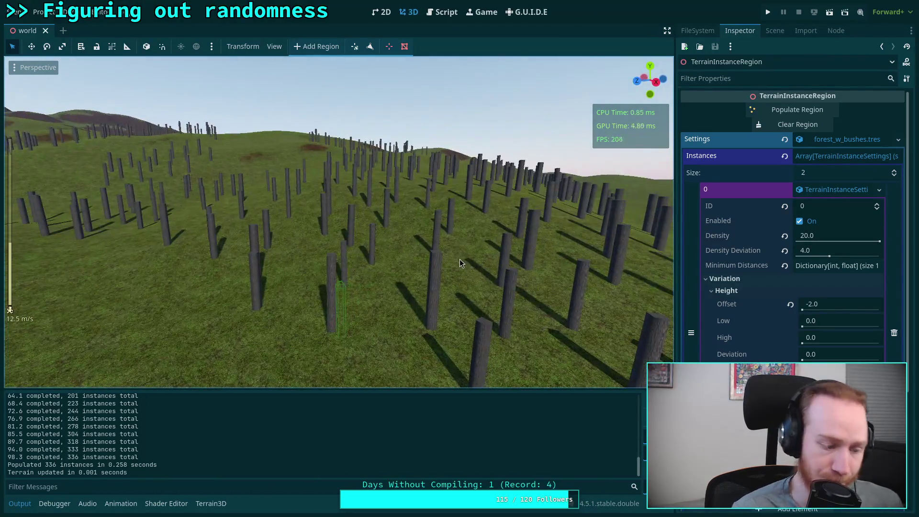
key("ctrl+s")
left_click(432, 13)
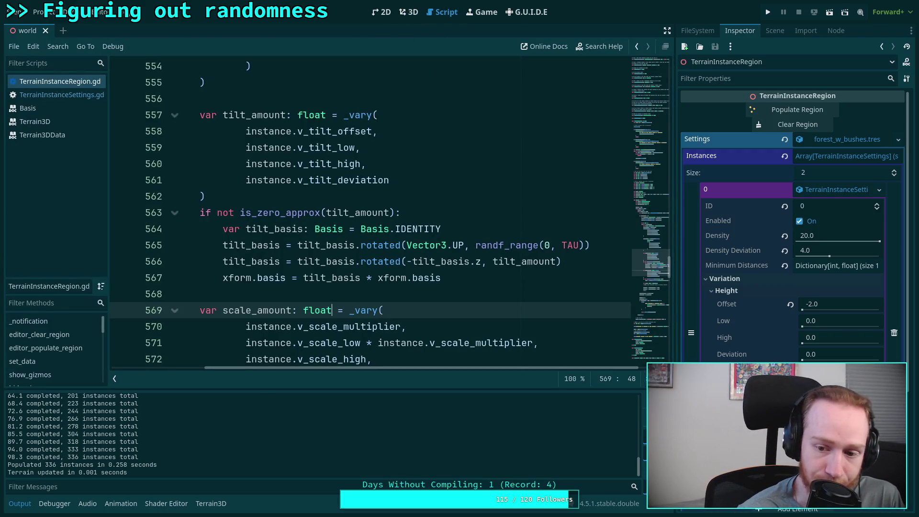
Collapse Height variation, find the line 579 color TODO in the script, and hide the output log.
left_click(737, 290)
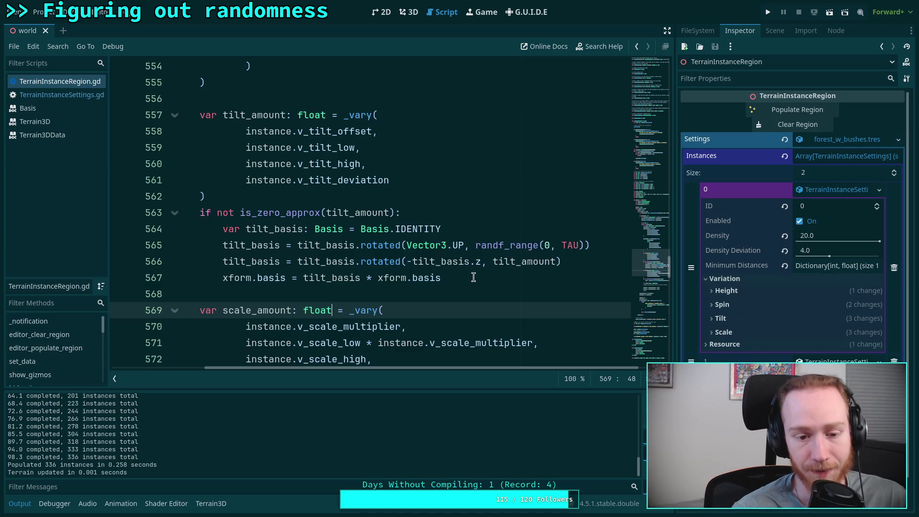
scroll(460, 258, "down", 6)
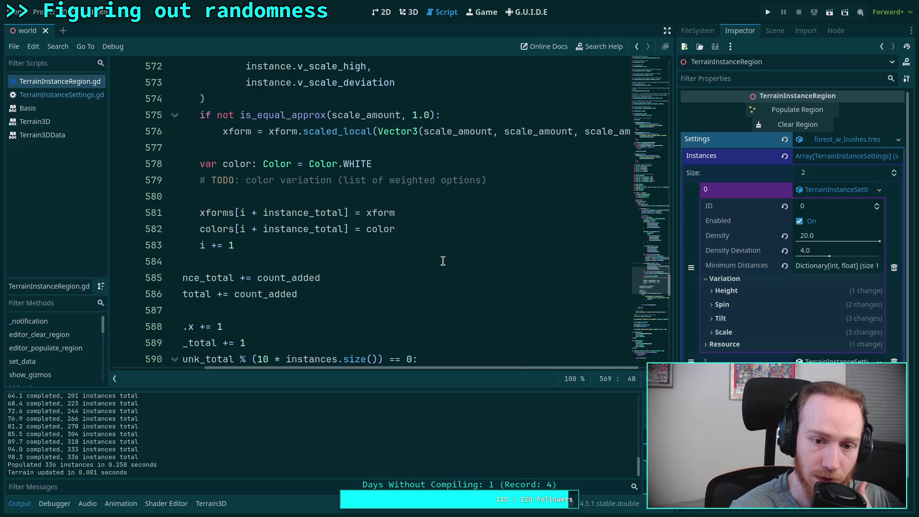
scroll(443, 260, "up", 1)
mouse_move(581, 229)
left_mouse_down()
mouse_move(433, 228)
mouse_move(458, 229)
left_mouse_up()
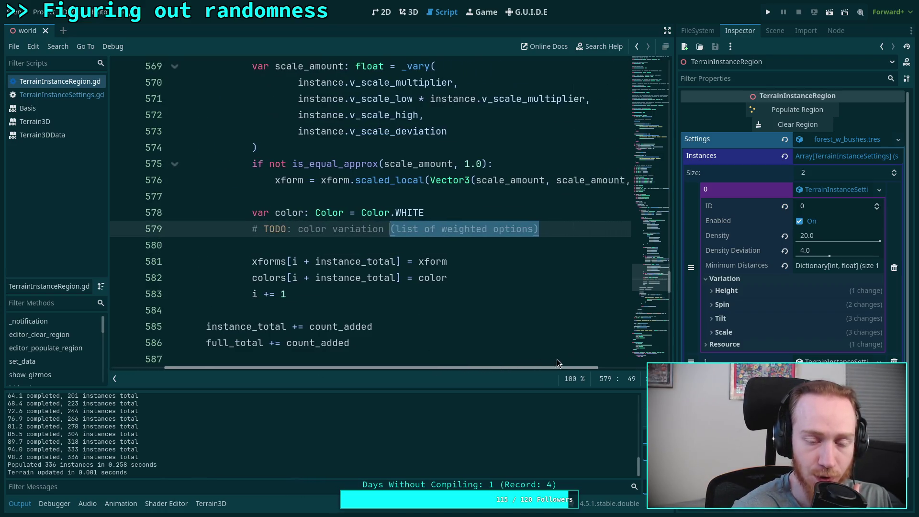
left_click(470, 245)
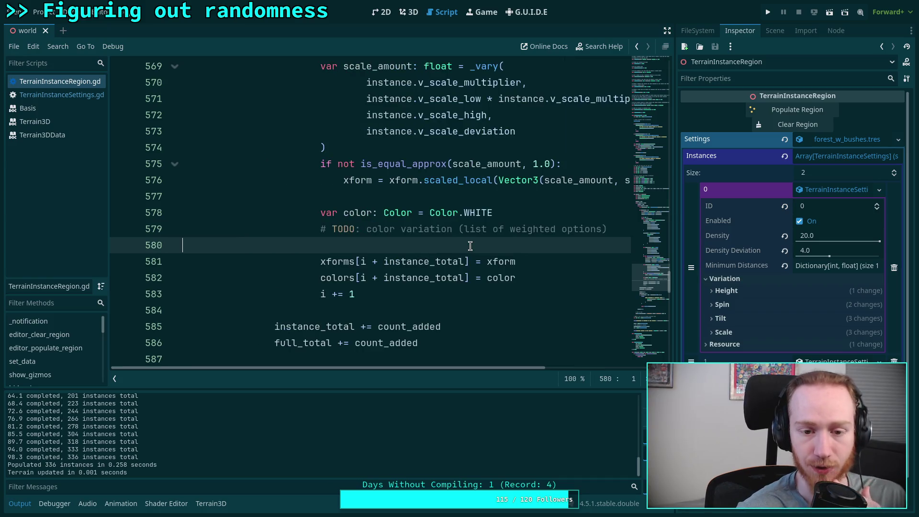
left_click(20, 503)
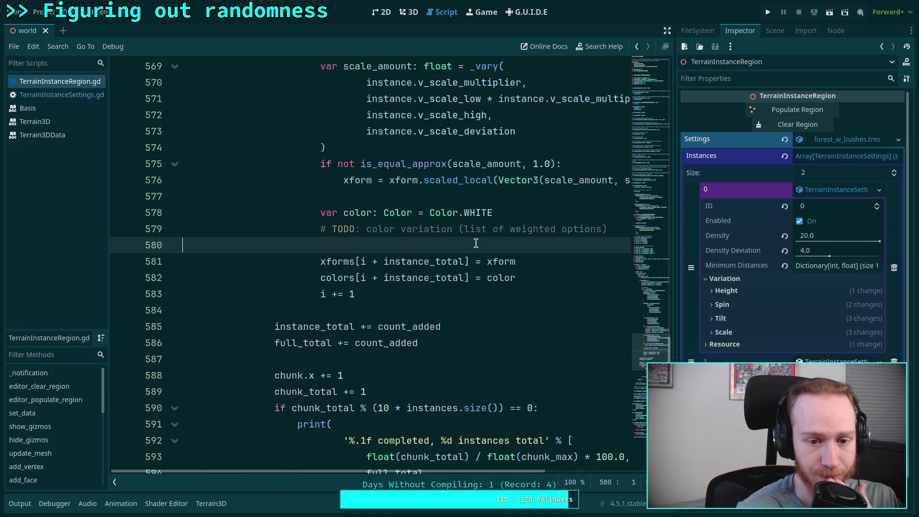
mouse_move(484, 264)
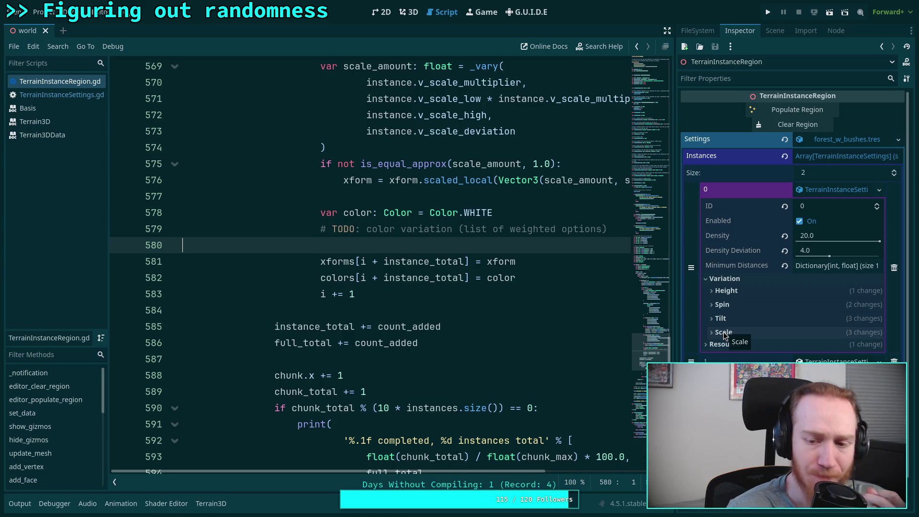
Inspect Terrain3D's Material down to Macro Variation in a widened Inspector, beside the 3D terrain view.
left_click(776, 35)
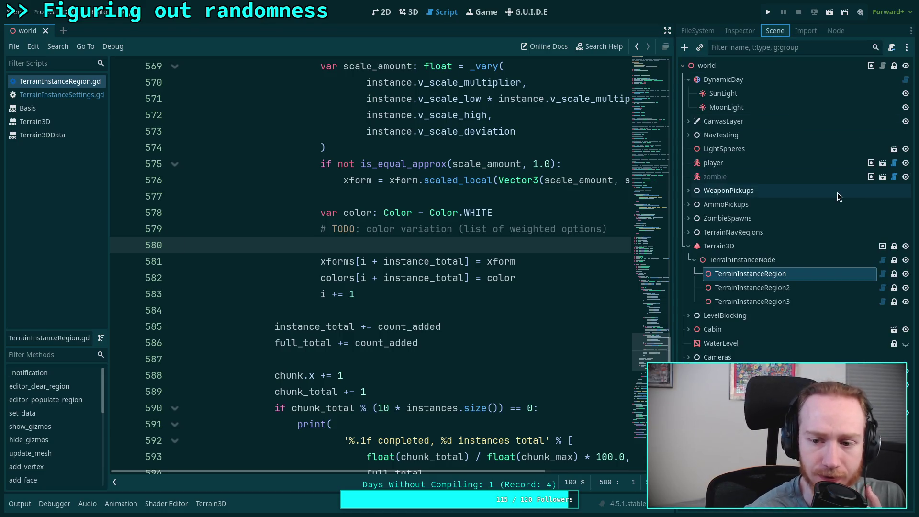
left_click(754, 248)
left_click(722, 35)
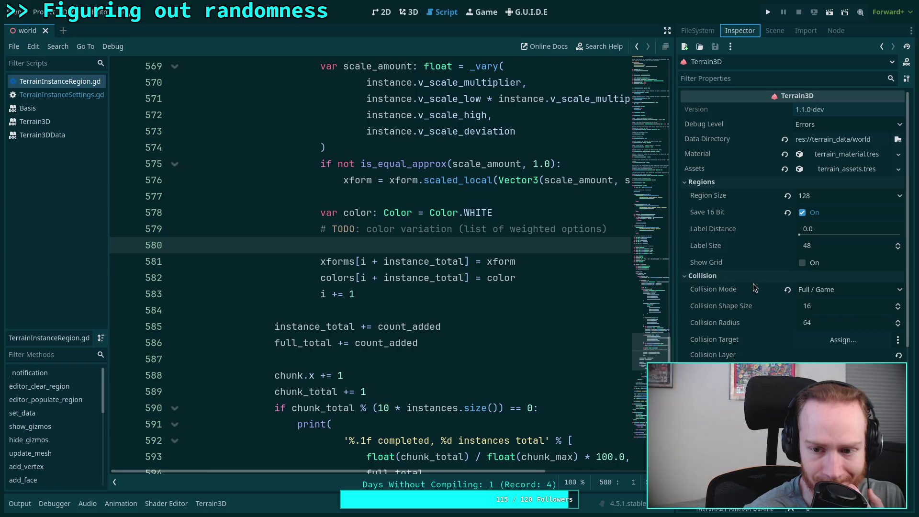
left_click(834, 154)
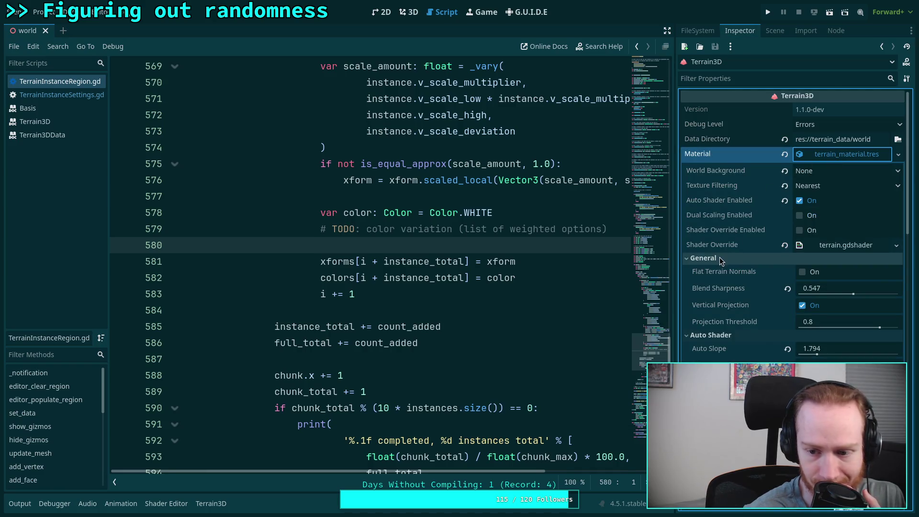
scroll(720, 257, "down", 5)
left_click_drag(675, 303, 633, 304)
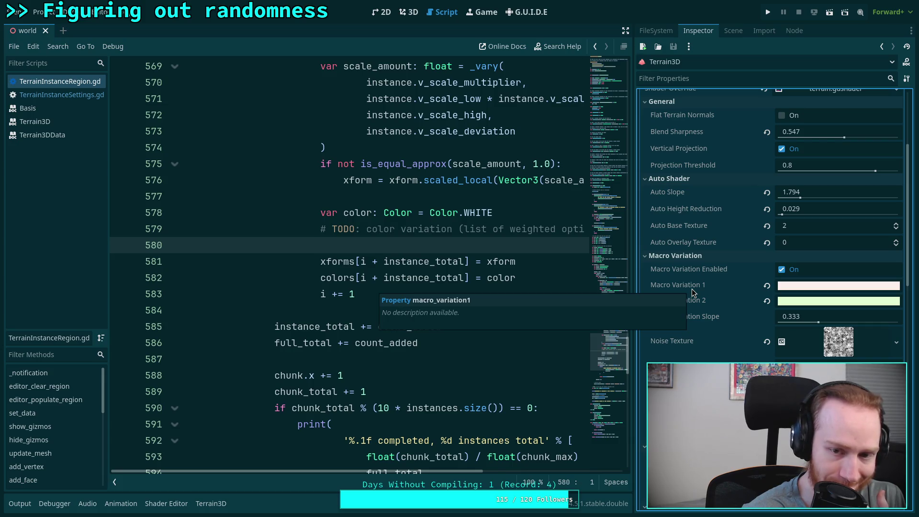
left_click(408, 12)
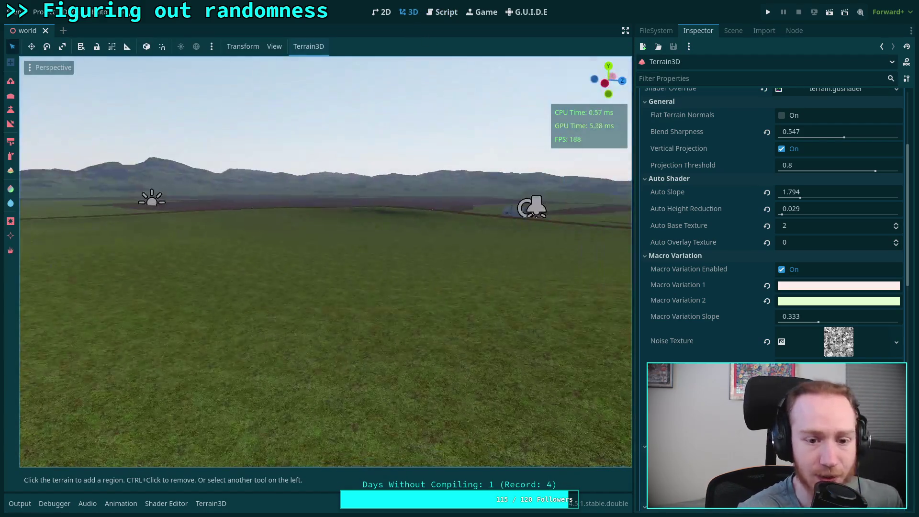
Fly the freelook camera up and over the terrain to look down on the town and river.
scroll(325, 261, "up", 3)
key("s")
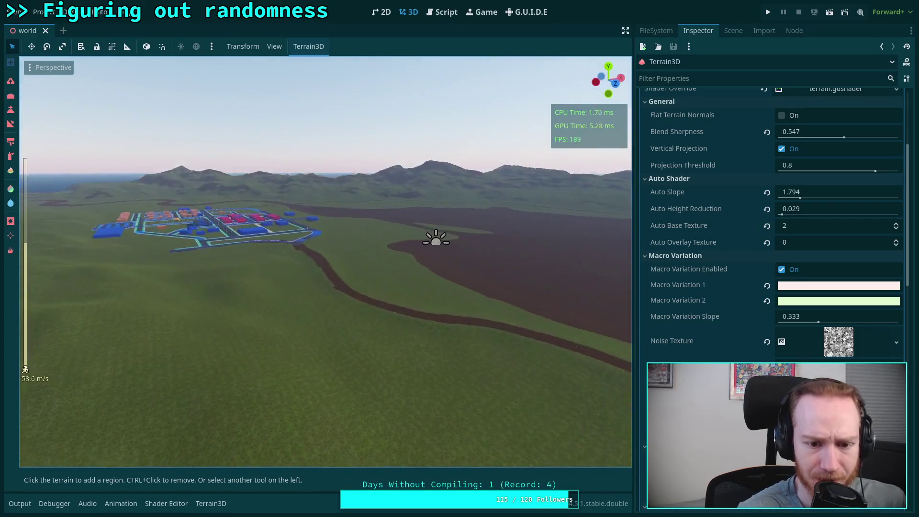
key("e")
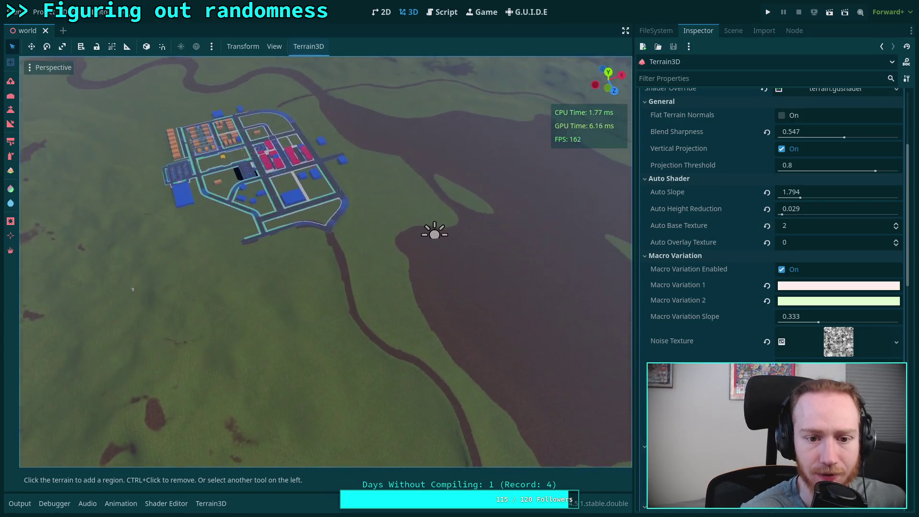
key("w")
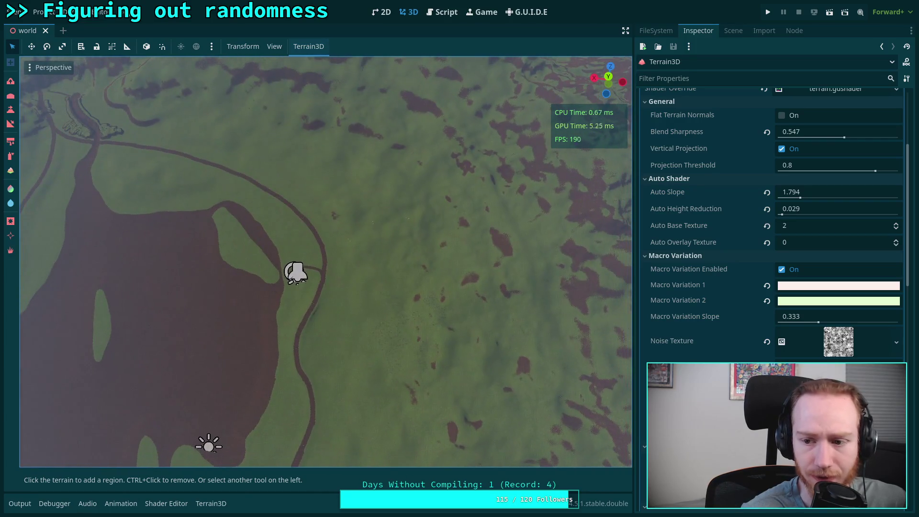
key("w")
key("a")
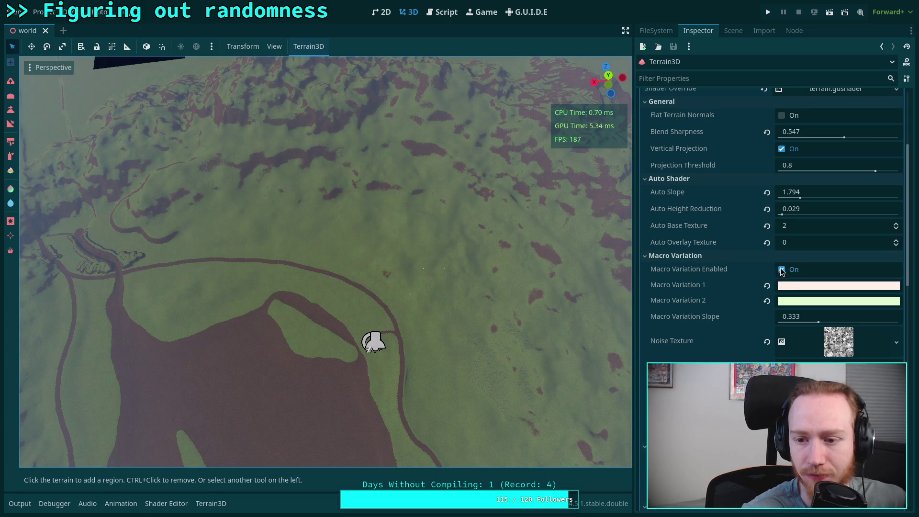
Toggle Macro Variation off and on to compare, then select its noise texture setting.
left_click(782, 270)
left_click(782, 270)
left_click(782, 270)
left_click(782, 270)
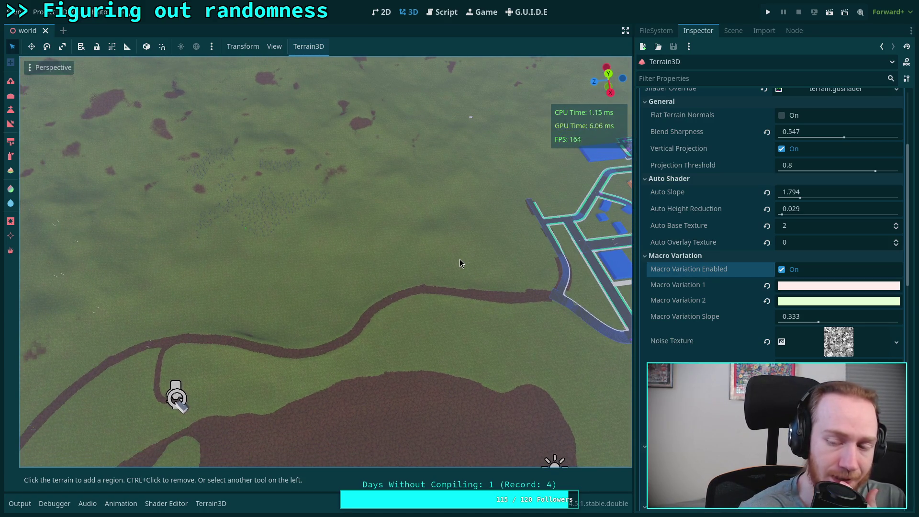
mouse_move(813, 290)
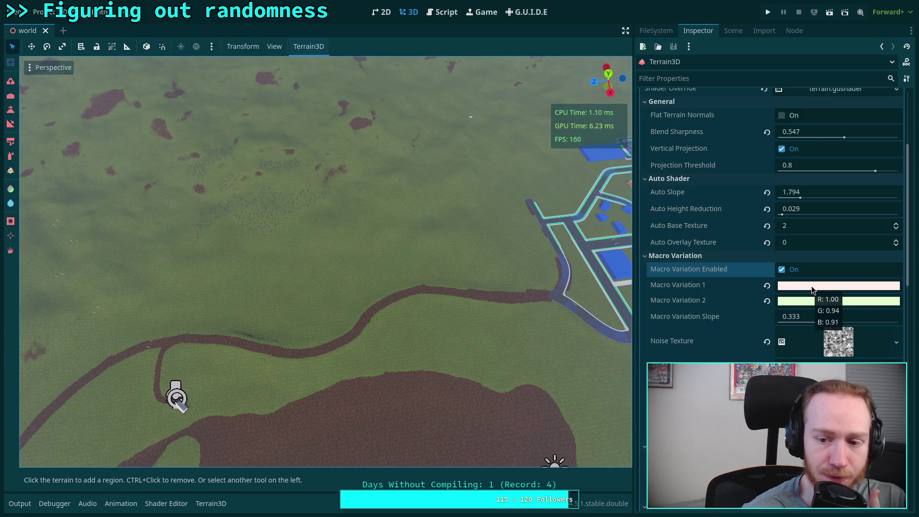
left_click(847, 351)
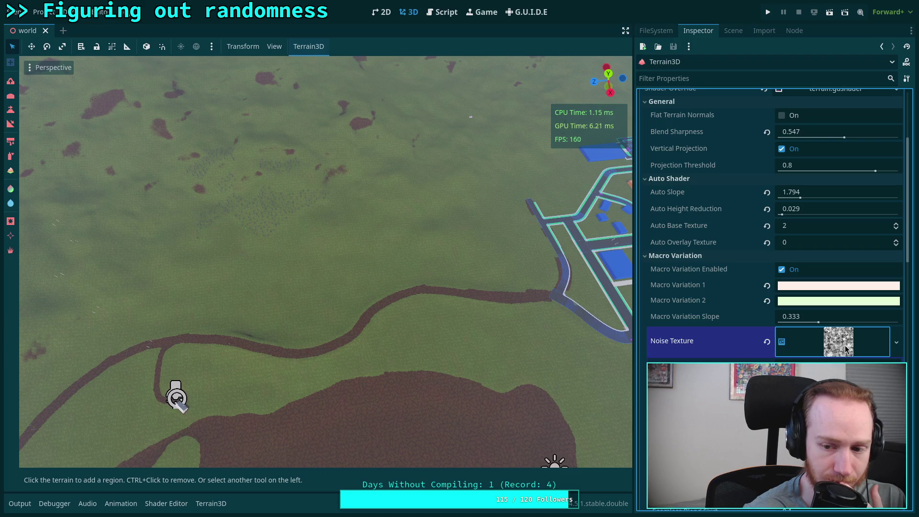
left_click(846, 349)
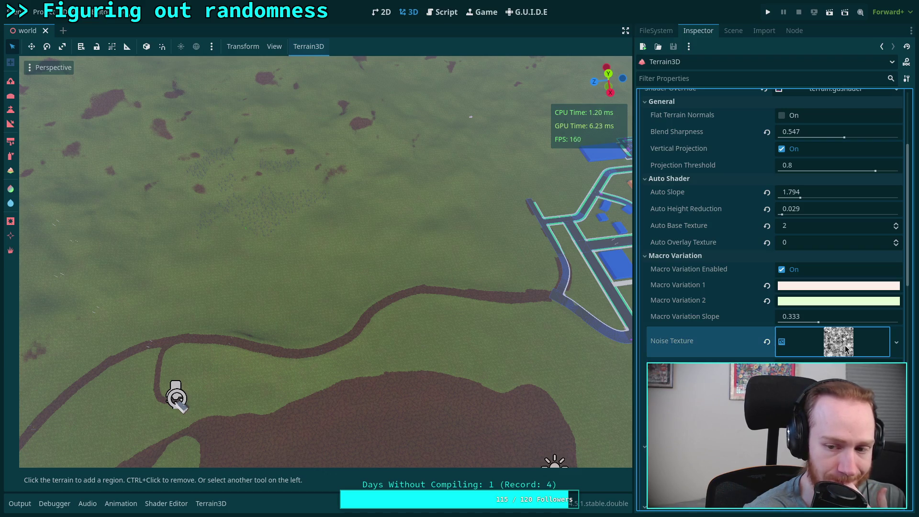
scroll(833, 335, "down", 4)
scroll(808, 311, "up", 2)
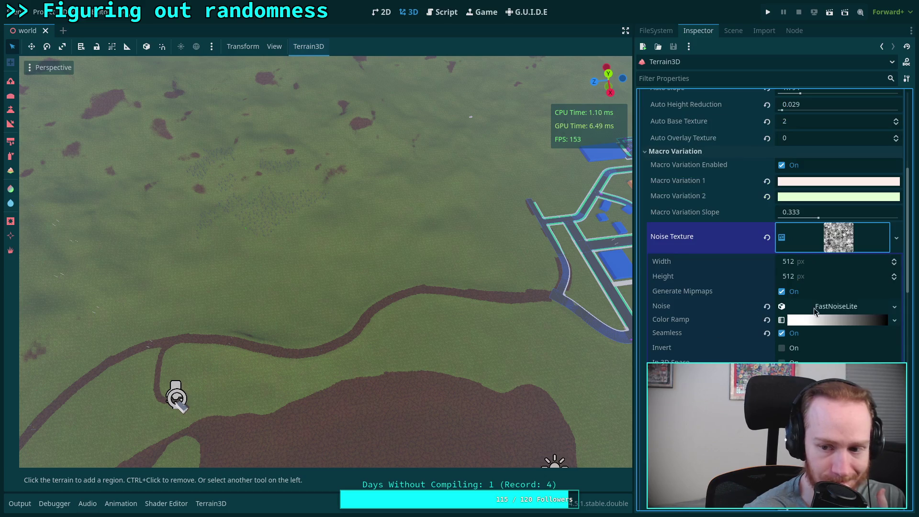
left_click(830, 309)
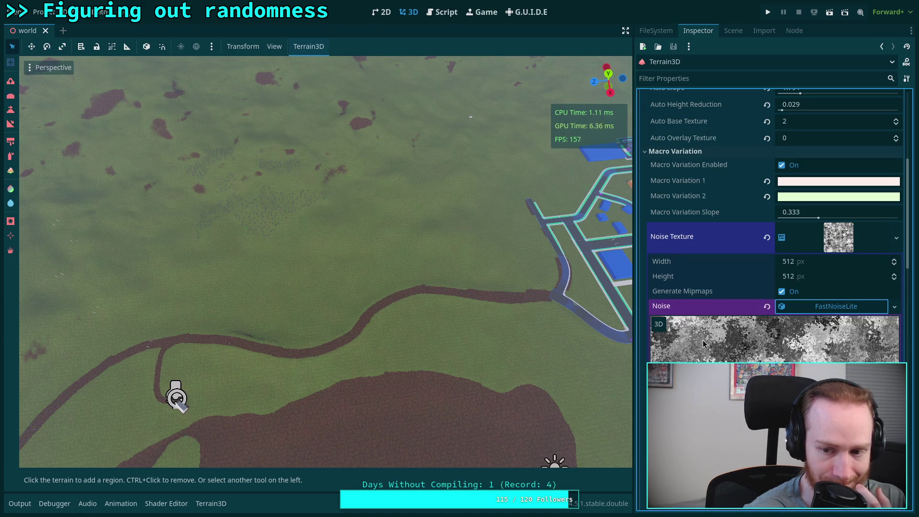
scroll(706, 341, "down", 2)
scroll(707, 340, "up", 2)
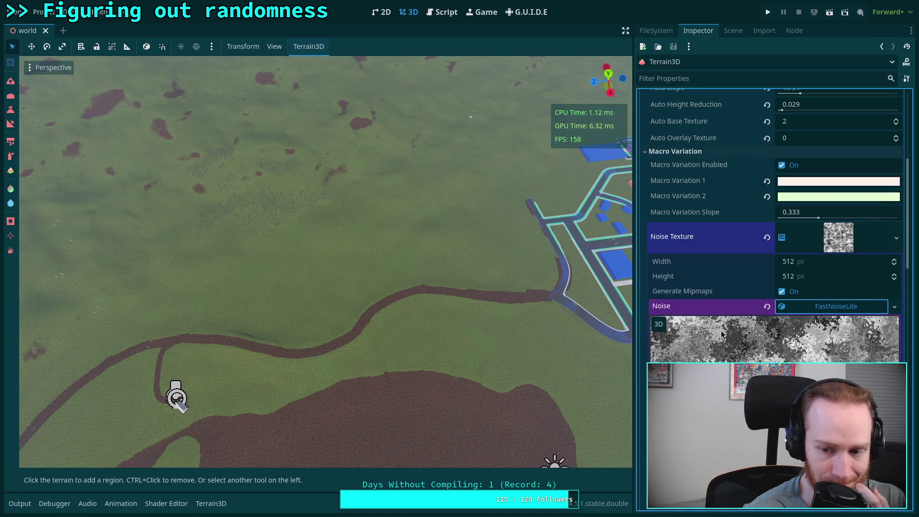
left_click(826, 309)
left_click(837, 242)
scroll(736, 277, "up", 3)
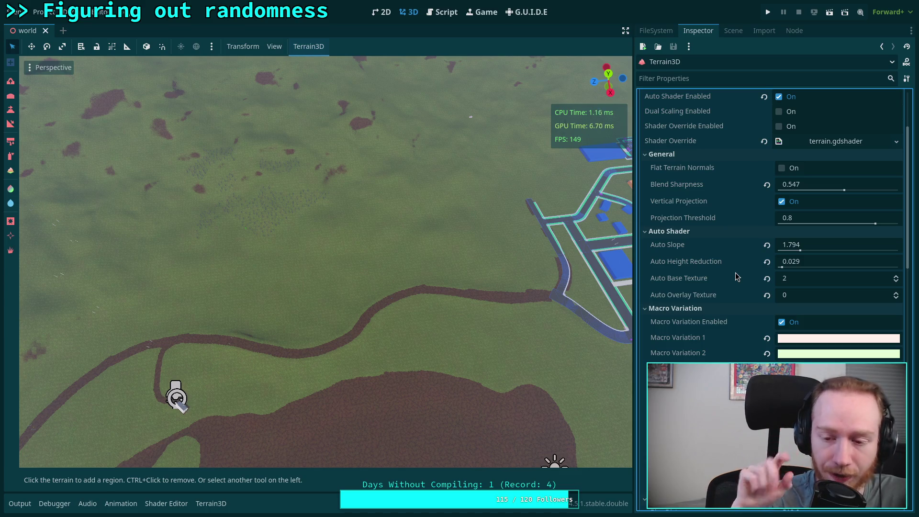
Inspect the Macro Variation 1 and 2 tint colours in their colour pickers.
left_click(830, 338)
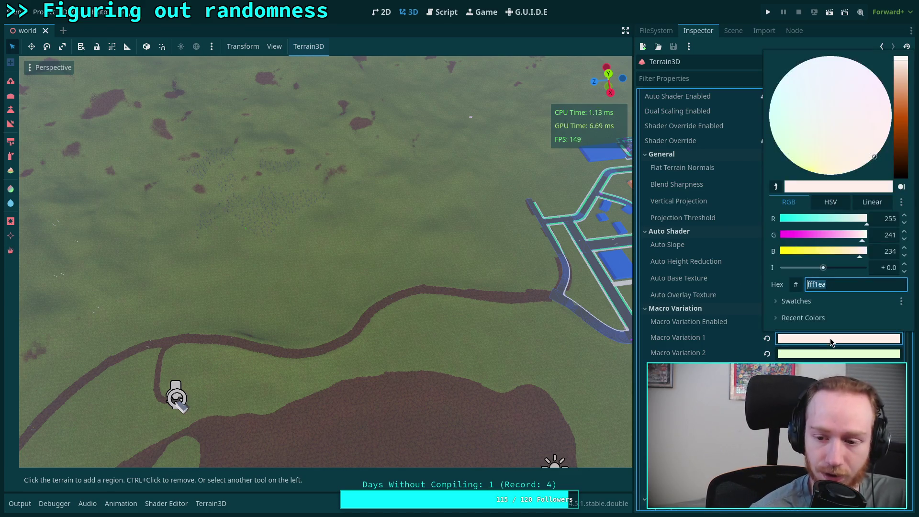
left_click(890, 235)
left_click(858, 355)
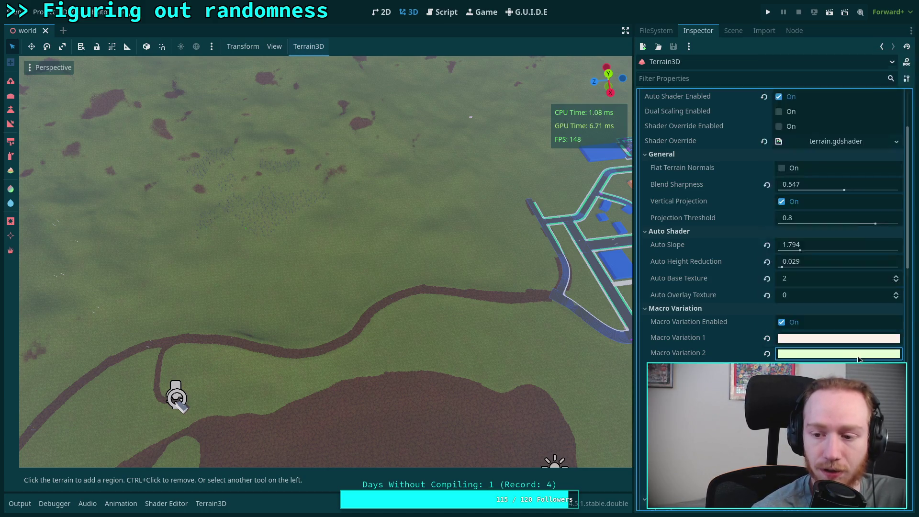
left_click(858, 356)
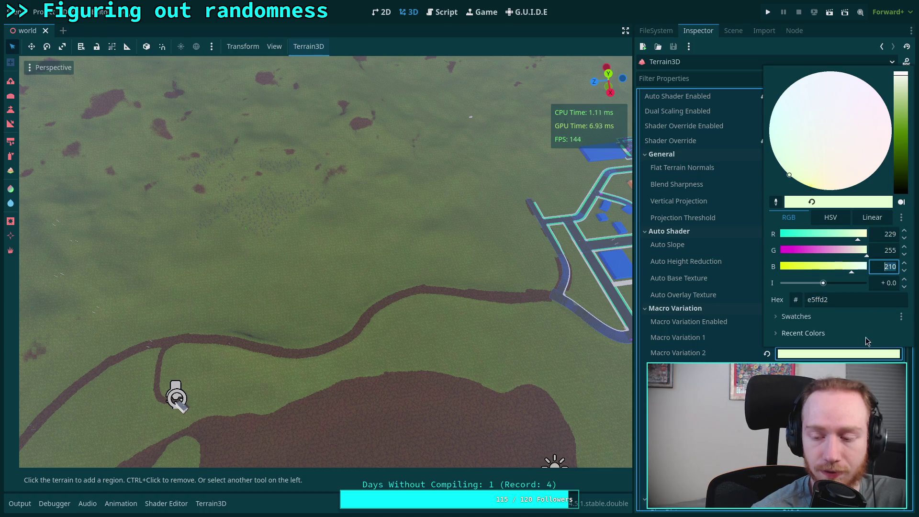
left_click(694, 346)
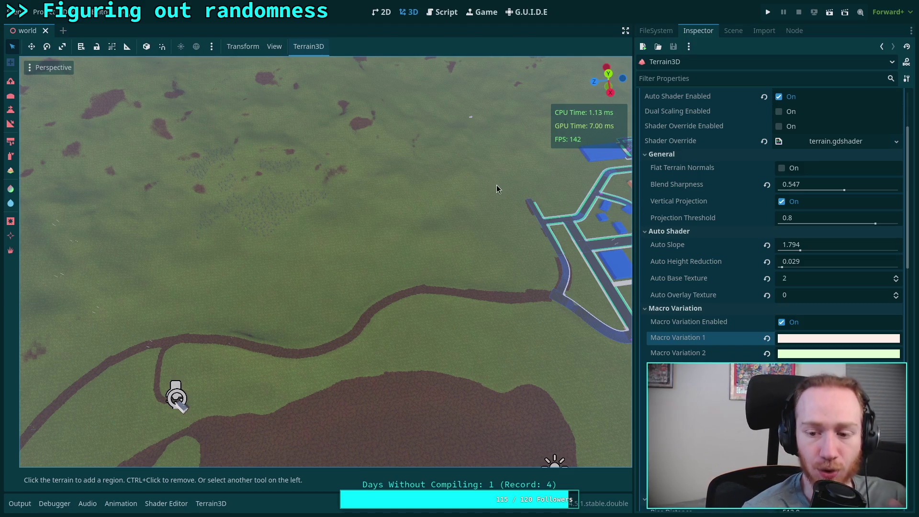
Look up the Color symbol on script line 578 to open its class documentation.
left_click(442, 13)
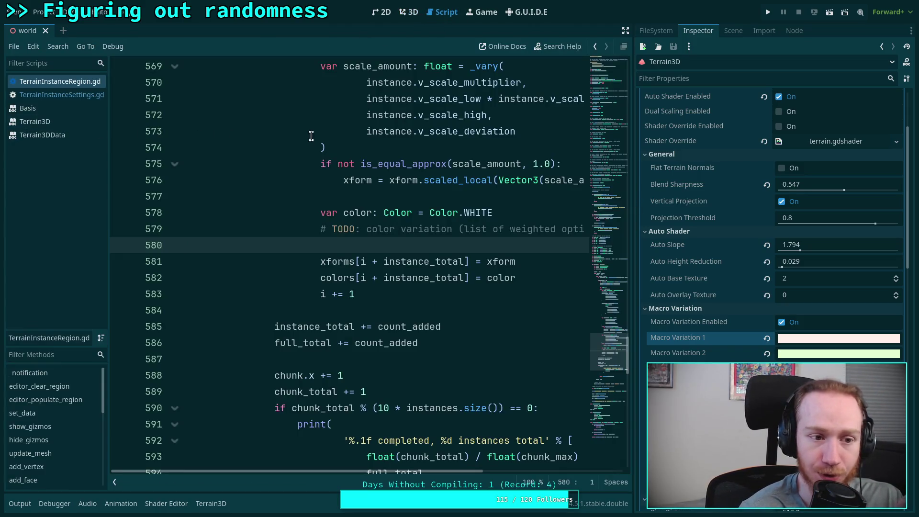
left_click(386, 213)
right_click(386, 215)
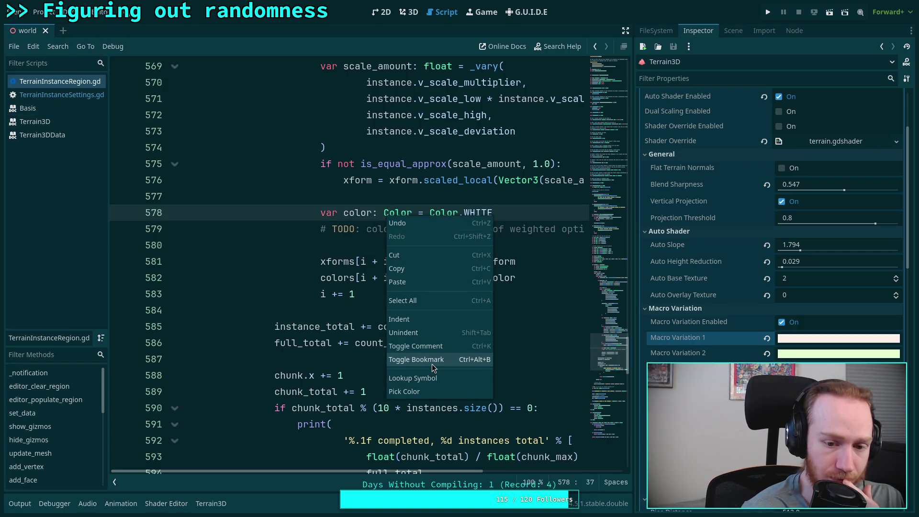
left_click(413, 380)
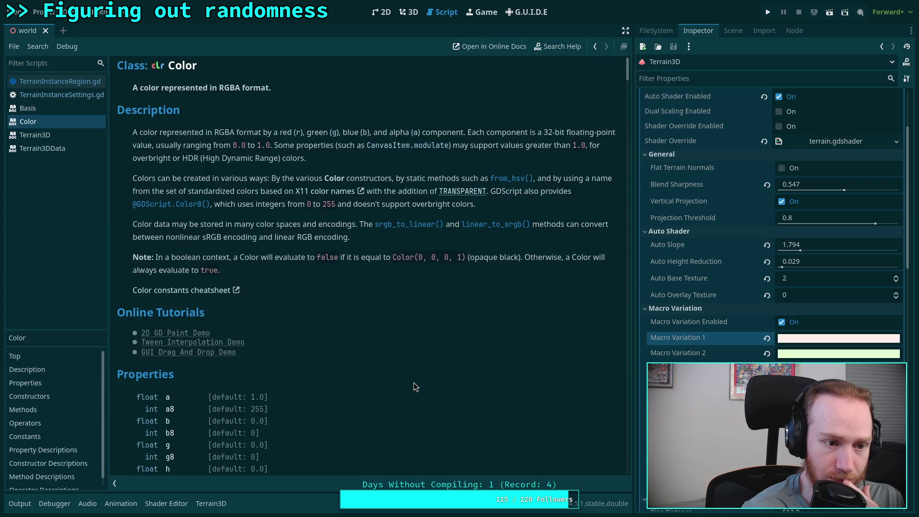
Browse the Color class reference and jump to the ok_hsl_h property description.
scroll(317, 213, "down", 10)
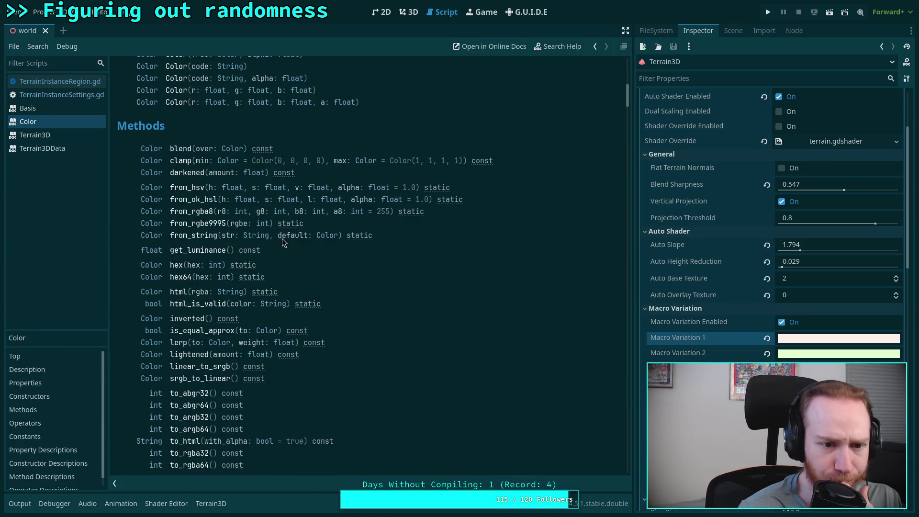
scroll(227, 279, "down", 12)
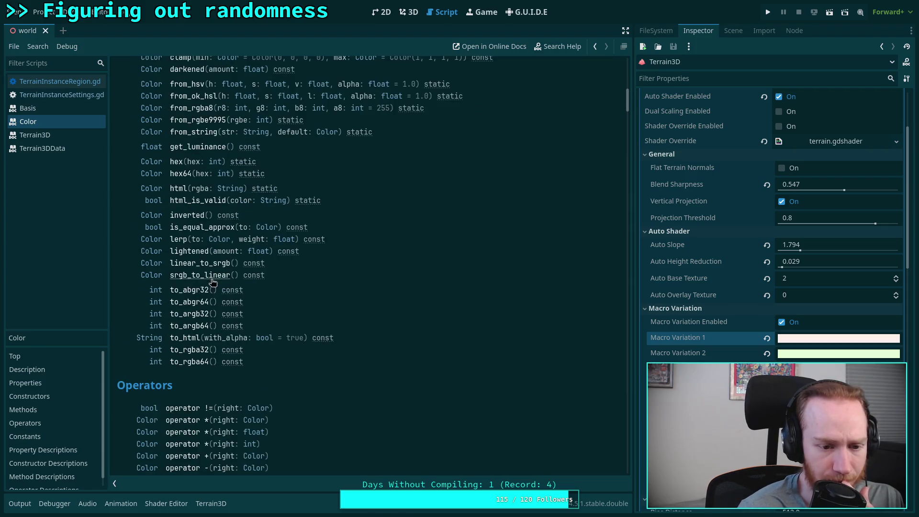
scroll(205, 322, "up", 15)
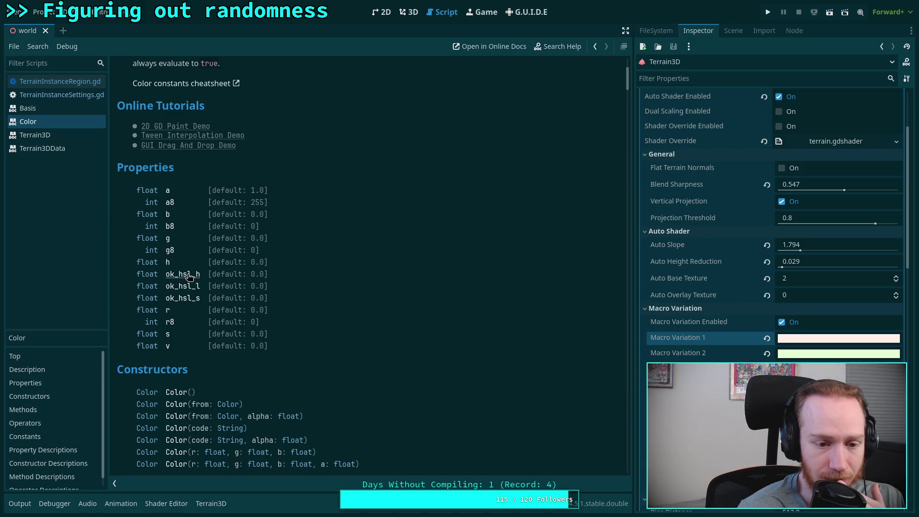
left_click(190, 277)
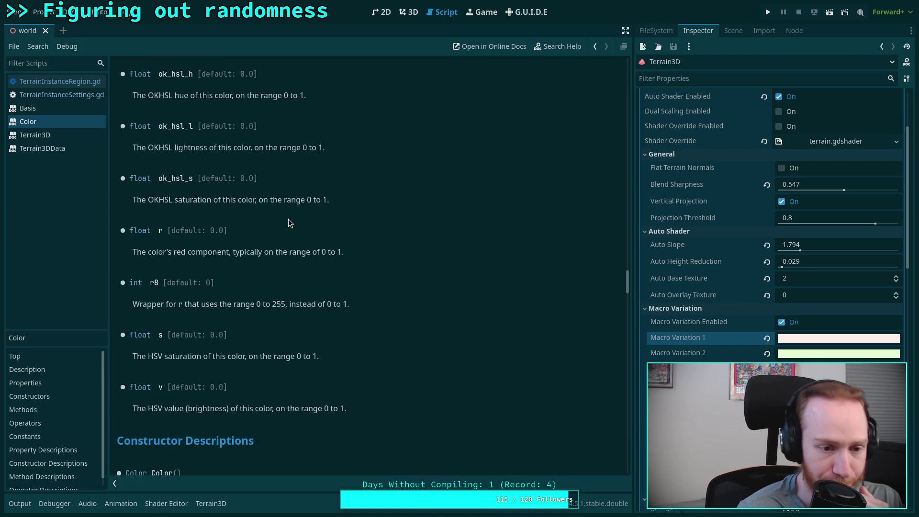
scroll(288, 220, "up", 3)
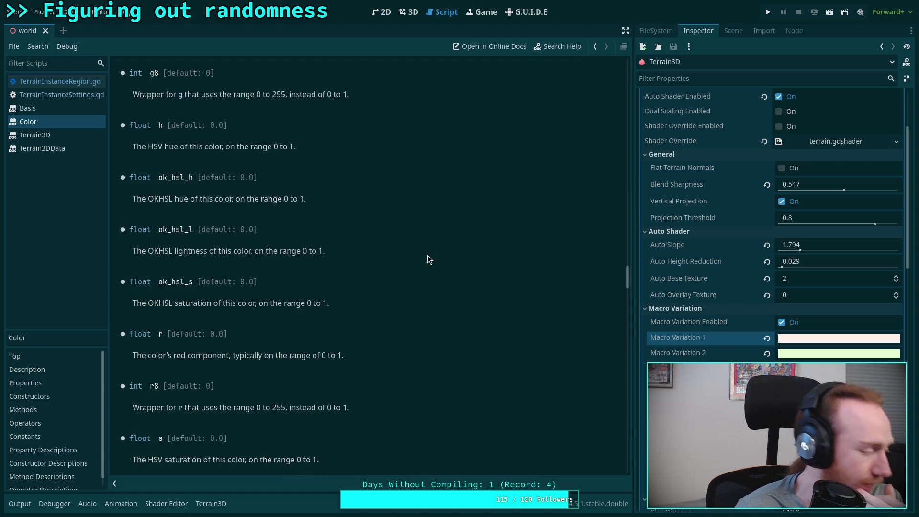
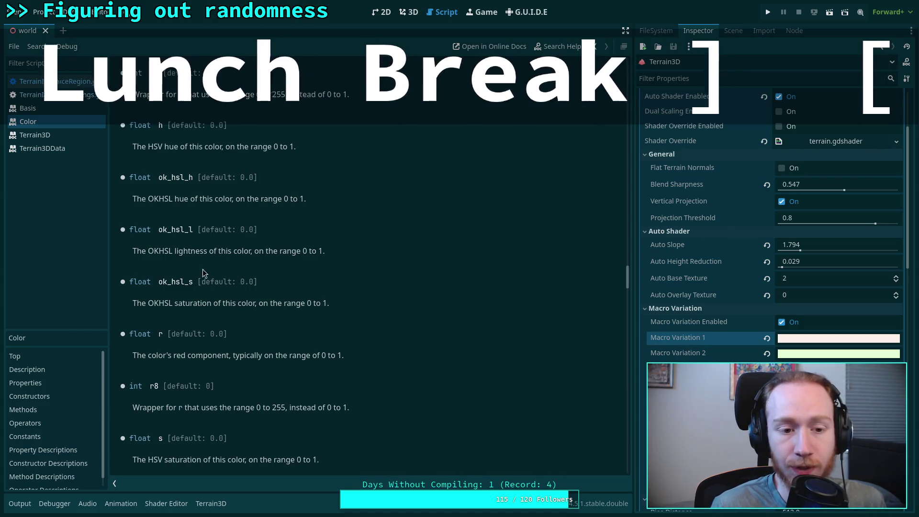
Clear the selected ok_hsl description text and scroll through the Color class reference.
mouse_move(366, 306)
left_mouse_down()
mouse_move(216, 280)
mouse_move(211, 196)
left_mouse_up()
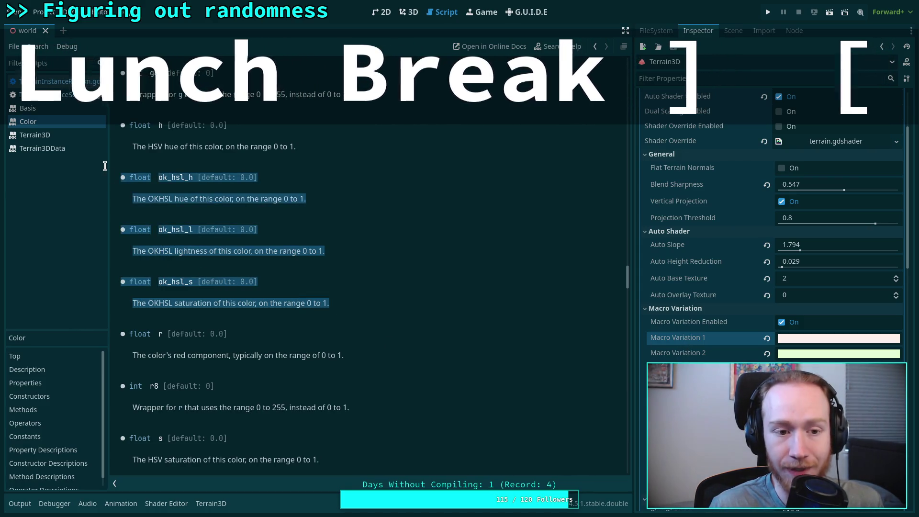
left_click(392, 299)
scroll(392, 299, "up", 1)
scroll(390, 295, "up", 1)
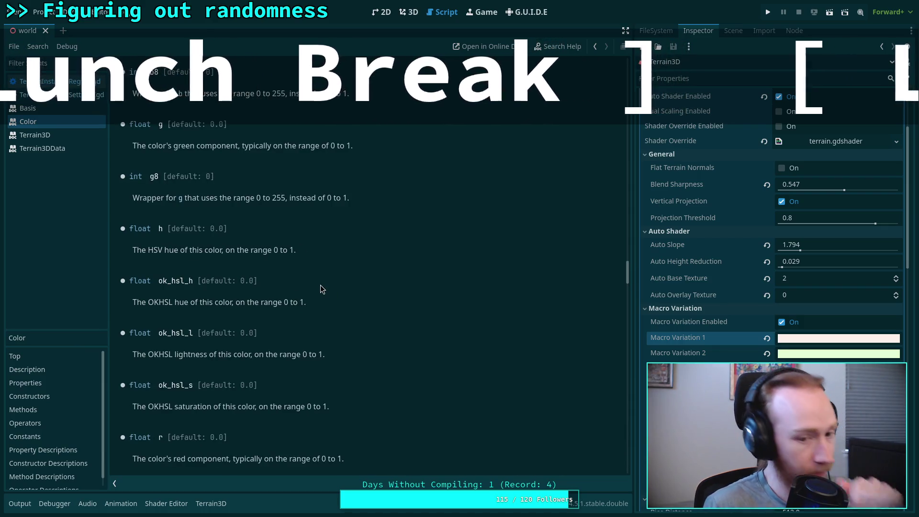
scroll(323, 304, "down", 3)
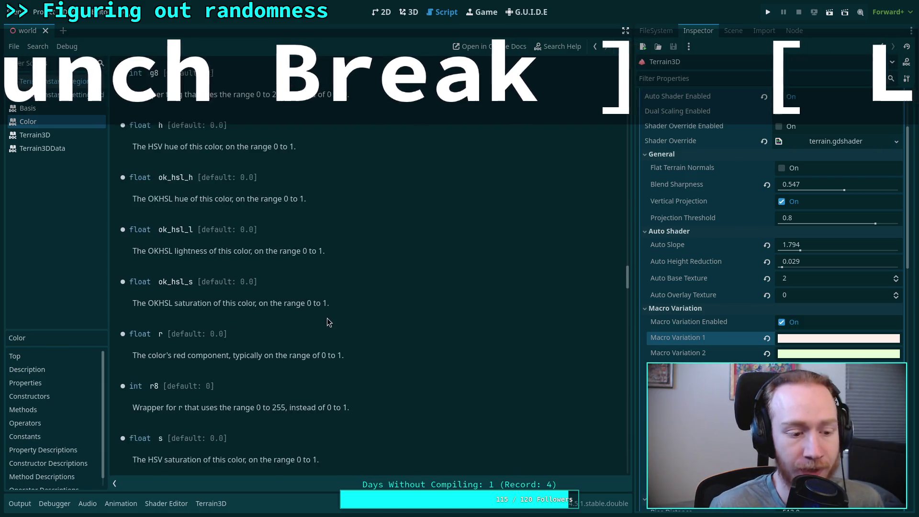
scroll(328, 322, "down", 3)
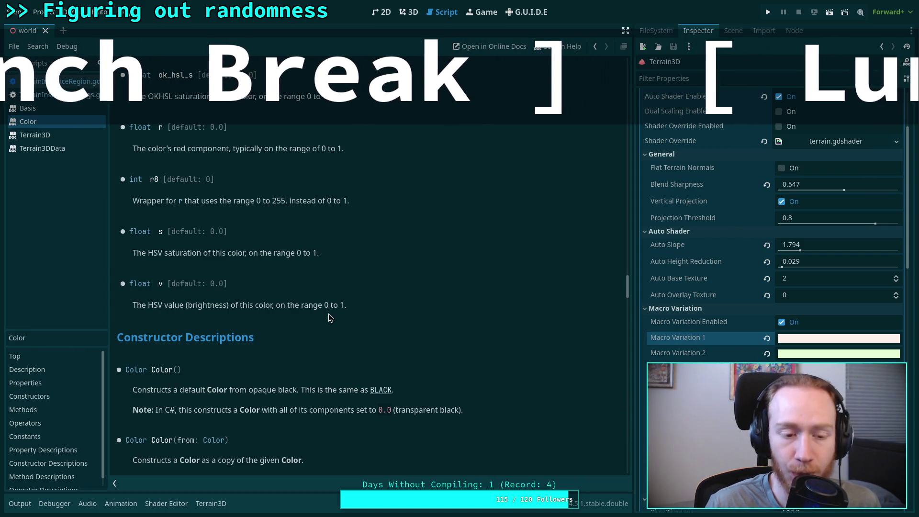
scroll(329, 315, "up", 2)
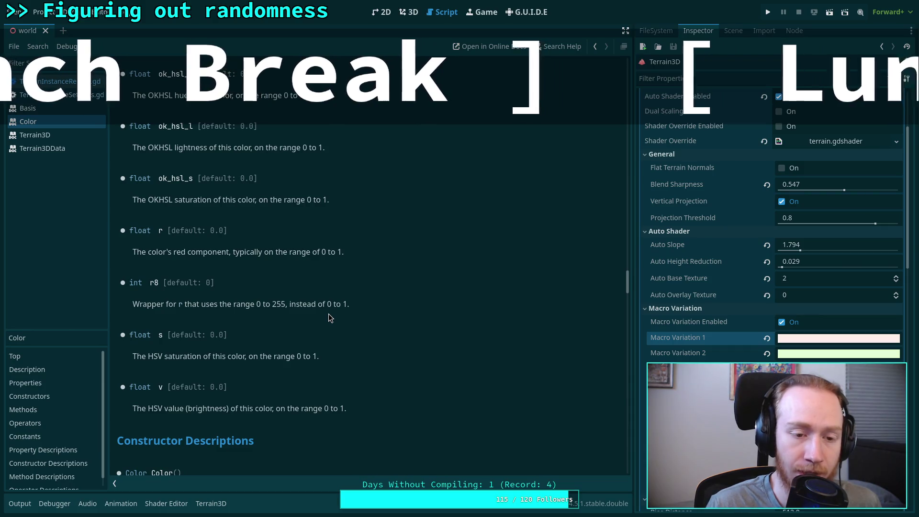
scroll(328, 314, "up", 1)
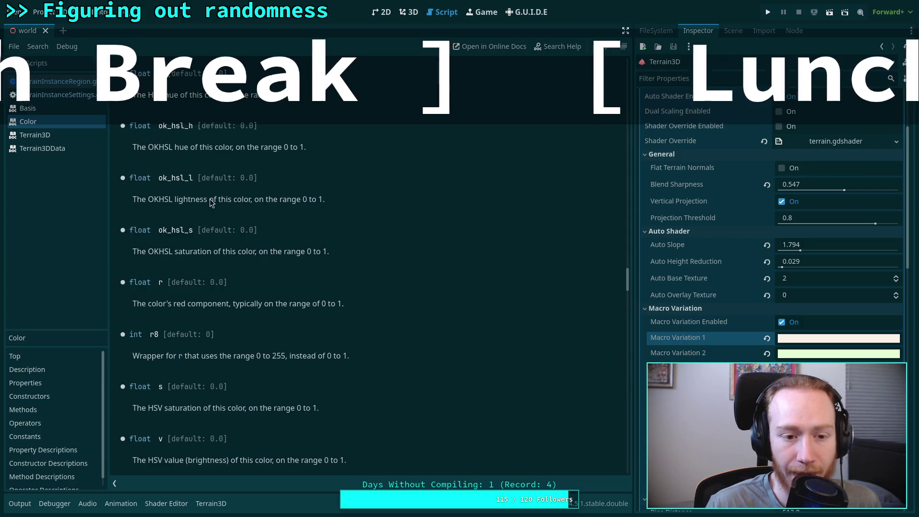
Highlight the OKHSL and HSV wording in the ok_hsl_l, ok_hsl_h and saturation descriptions, then clear it.
left_click_drag(147, 199, 170, 199)
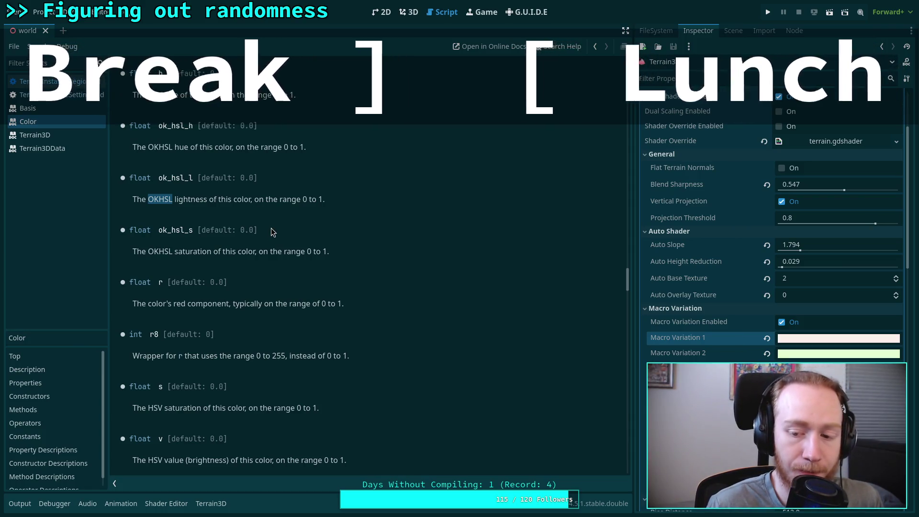
double_click(152, 148)
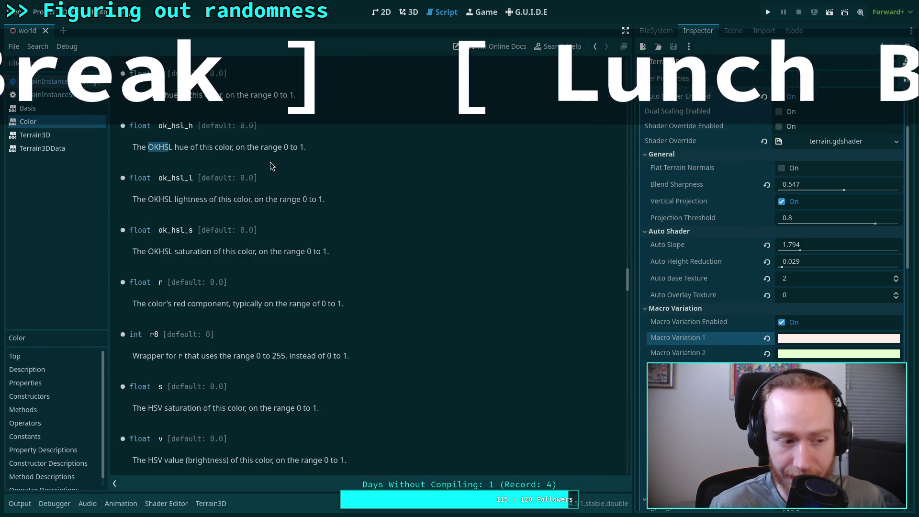
scroll(297, 262, "down", 3)
scroll(297, 266, "up", 2)
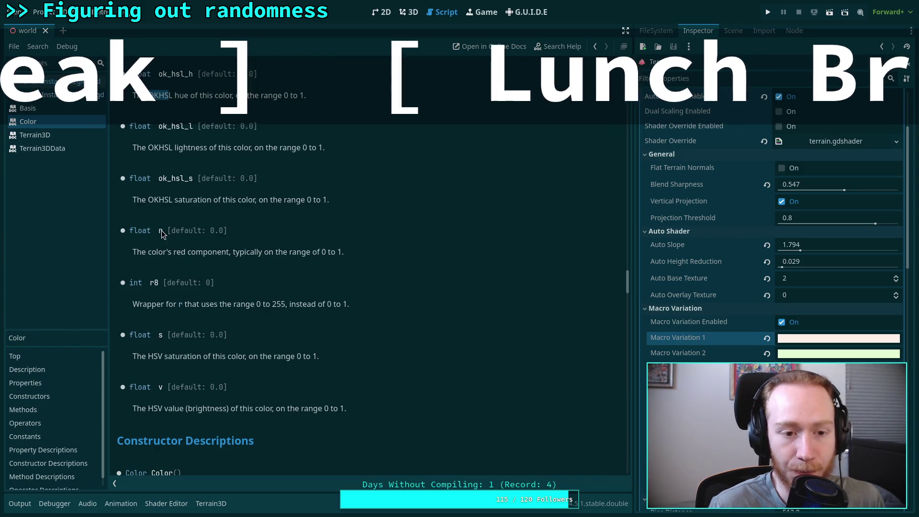
double_click(158, 358)
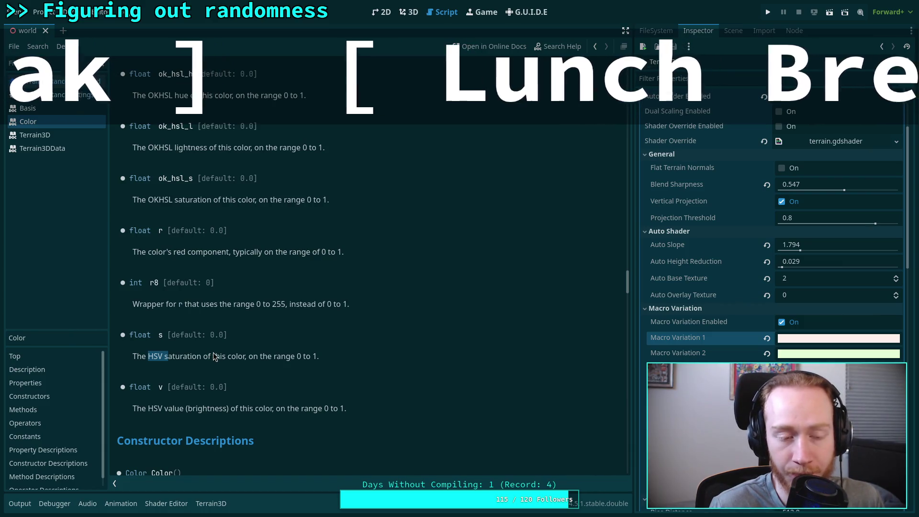
scroll(214, 358, "up", 1)
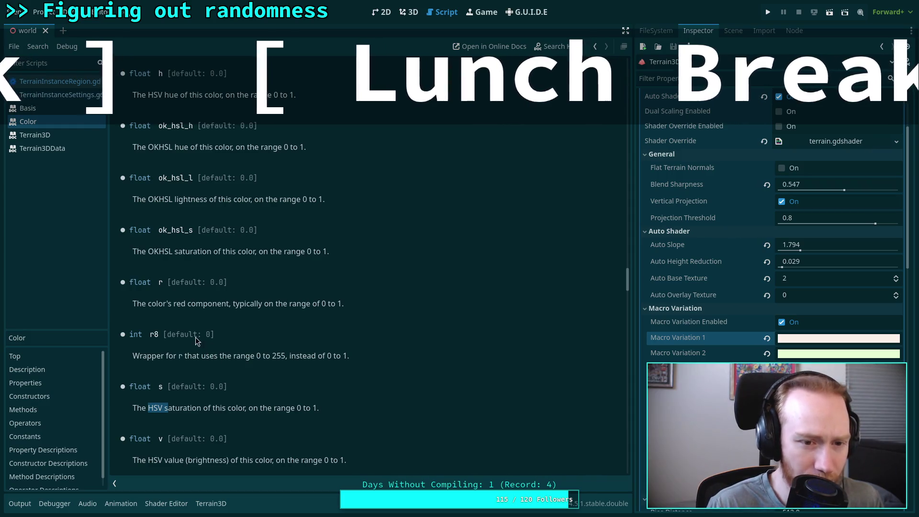
scroll(196, 340, "up", 1)
left_click_drag(148, 199, 170, 198)
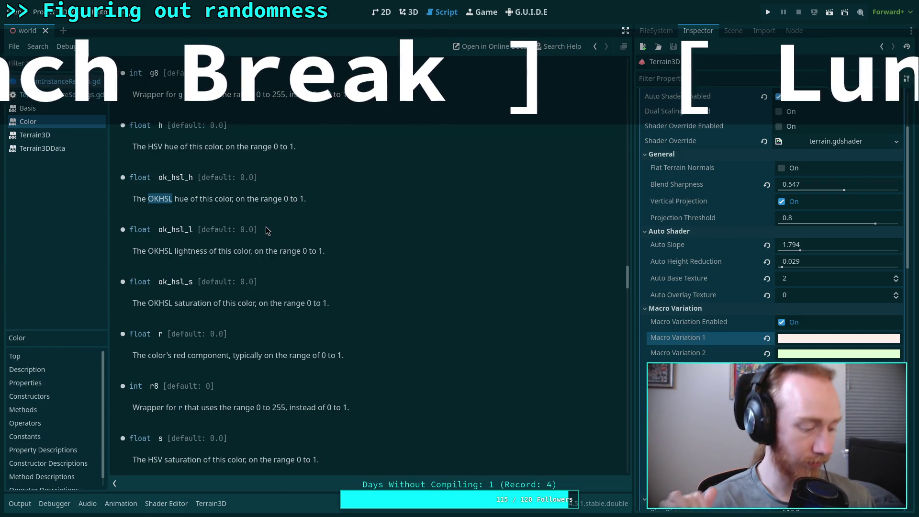
left_click(300, 283)
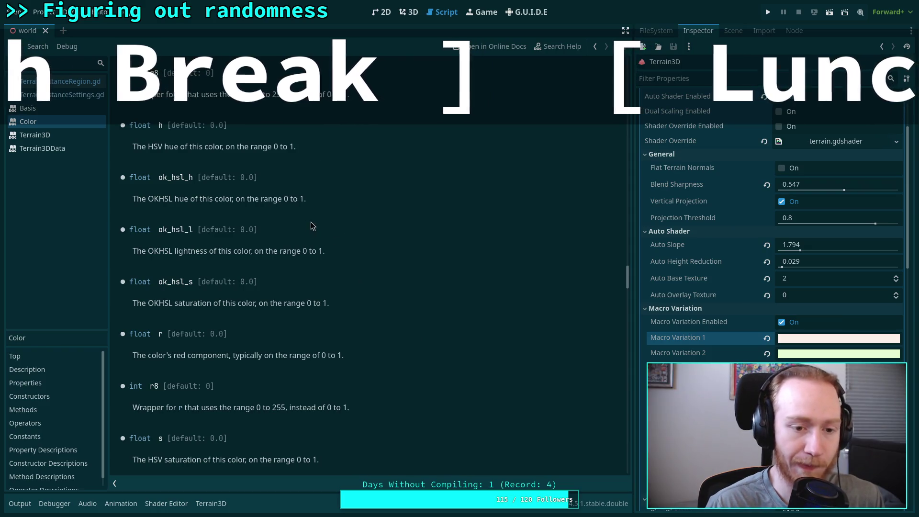
Switch to the 3D terrain view and fly the camera down to the field of posts.
left_click(409, 12)
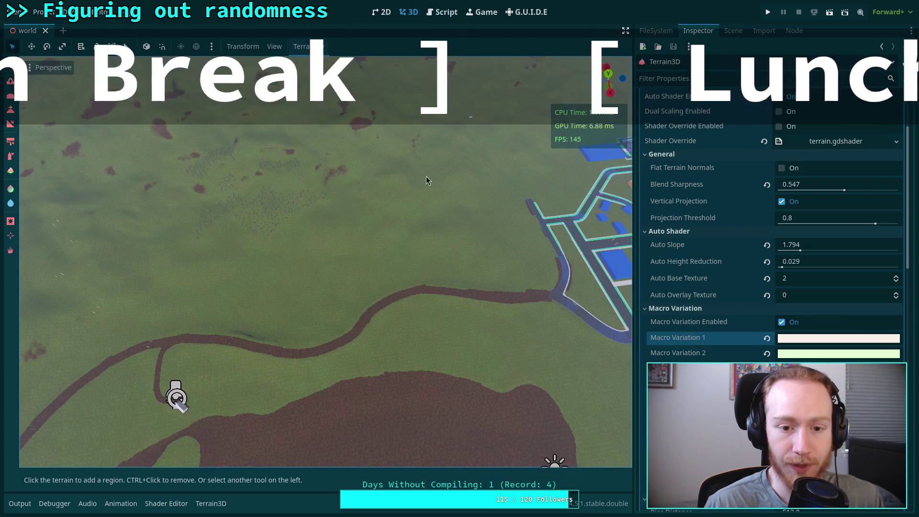
key("w")
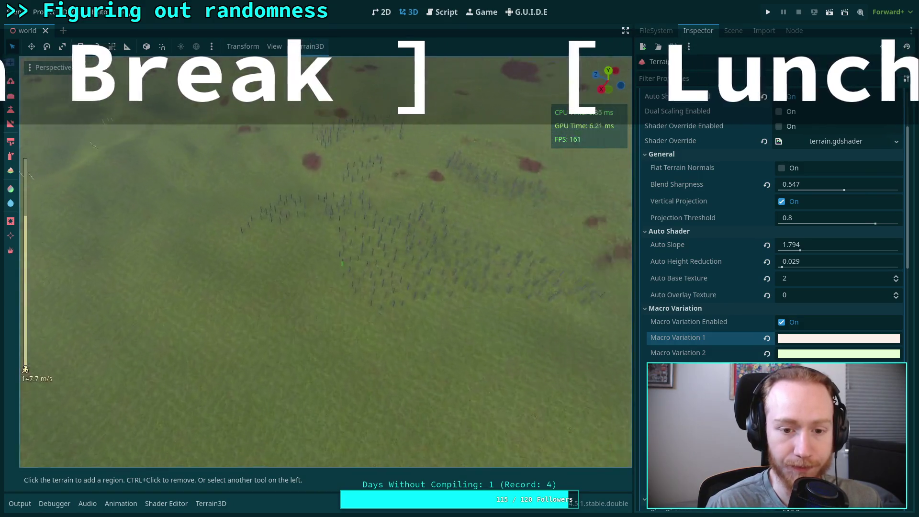
scroll(341, 280, "up", 2)
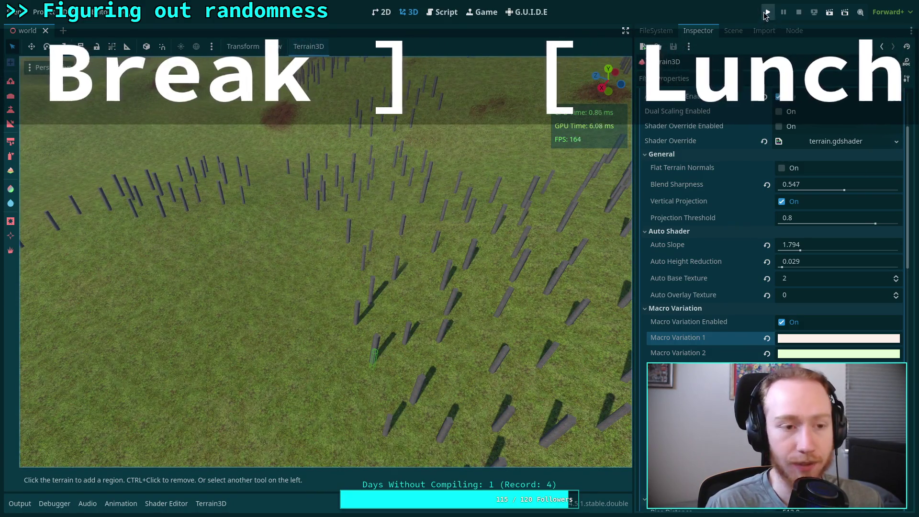
Run the project in the editor, then pause and resume the game with Escape.
left_click(767, 13)
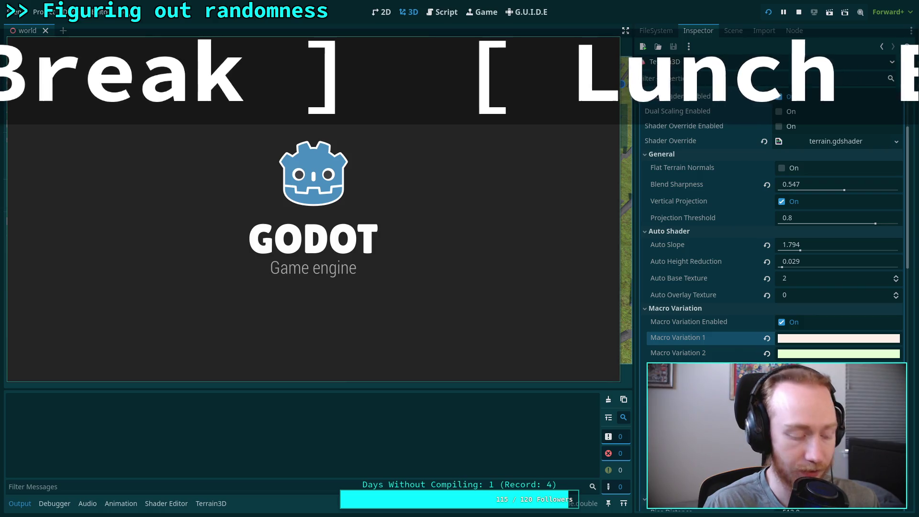
key("Escape")
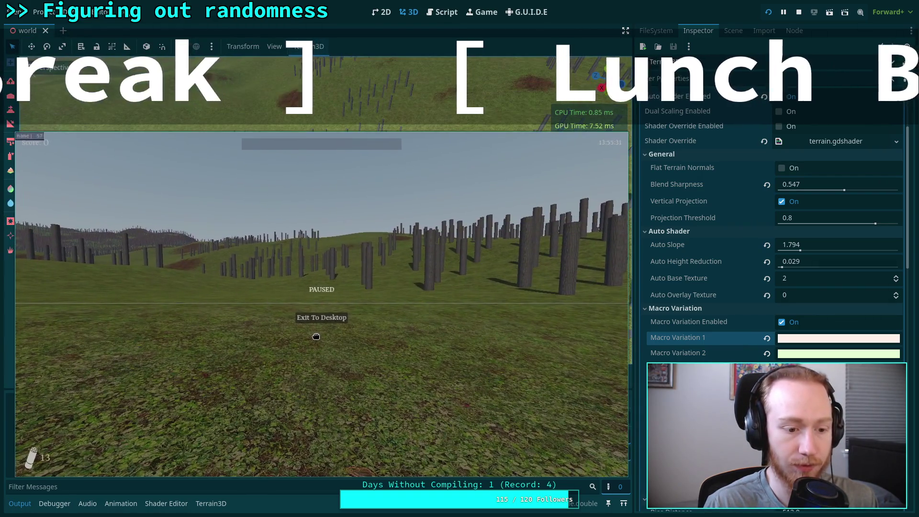
key("Escape")
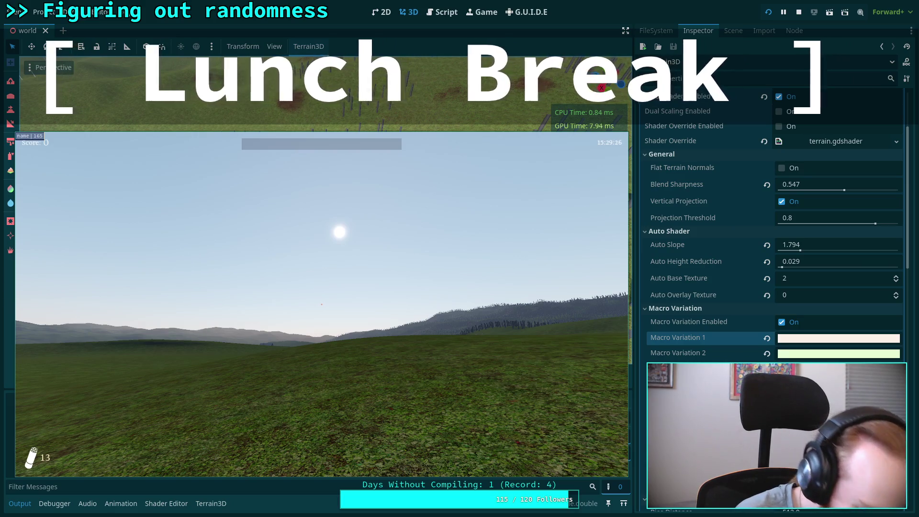
Pause the running game over the grassy landscape with Escape.
key("Escape")
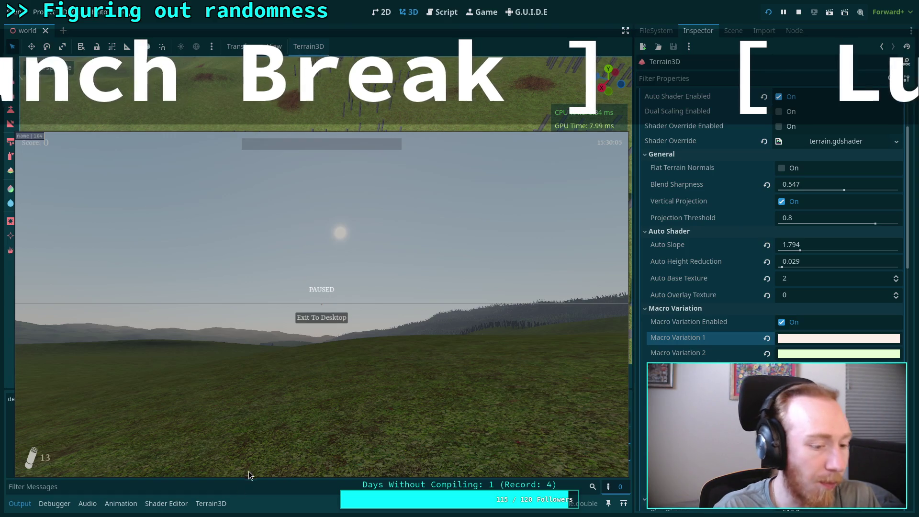
Resume the paused game with Escape, returning to the sunlit grassland.
key("Escape")
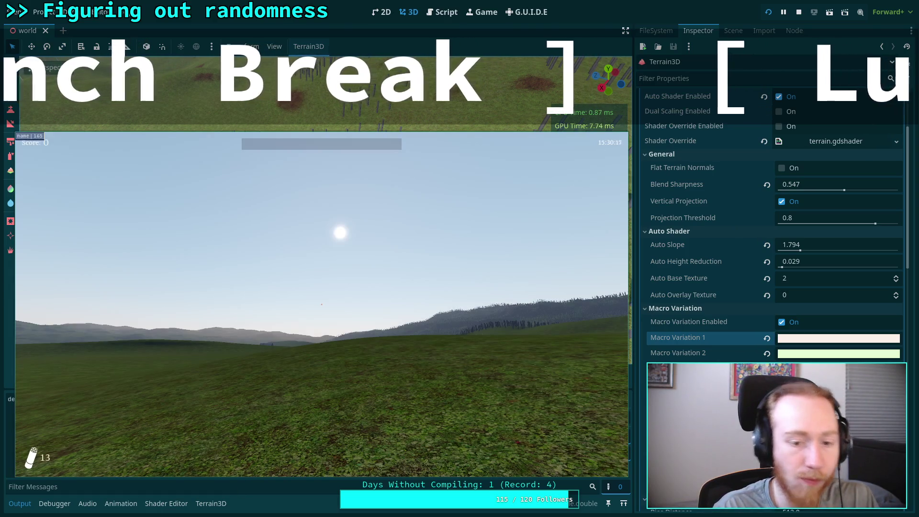